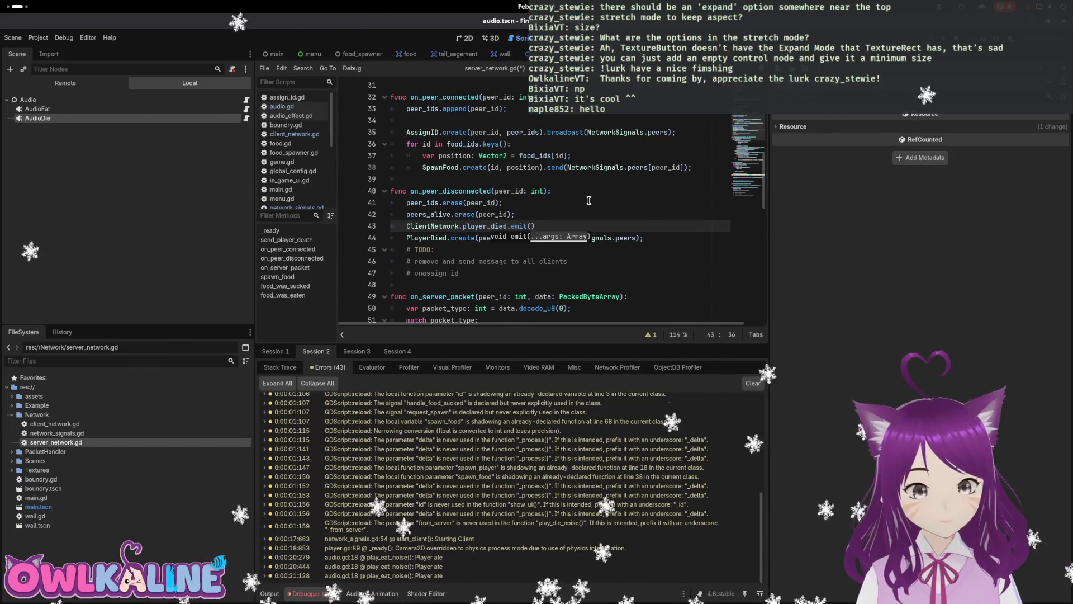
# - Pass peer_id, false as the arguments to player_died.emit()
pyautogui.write('peer_id,')
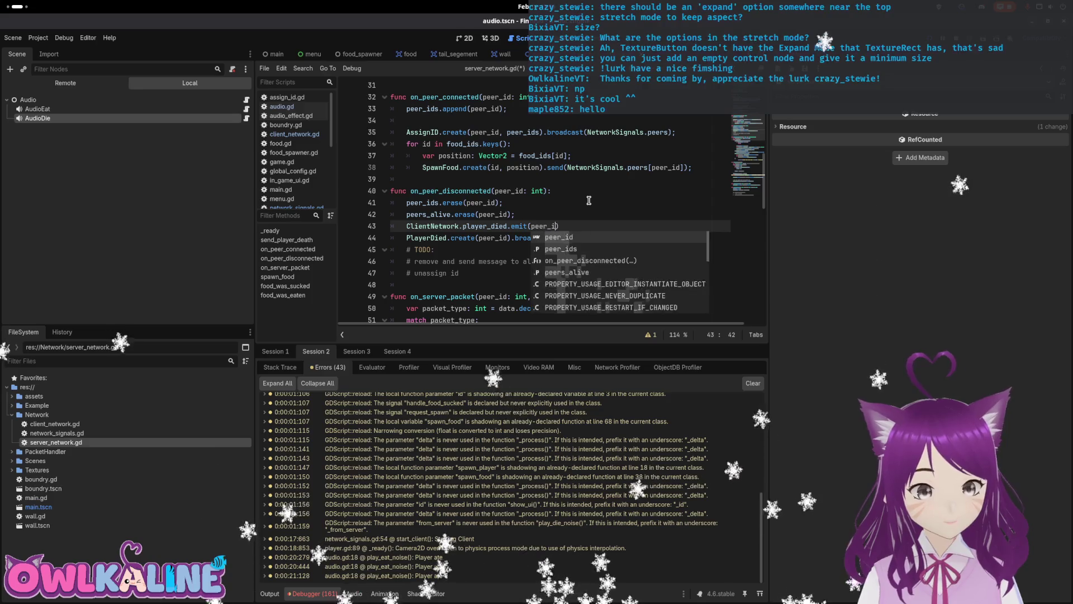
pyautogui.press('Escape')
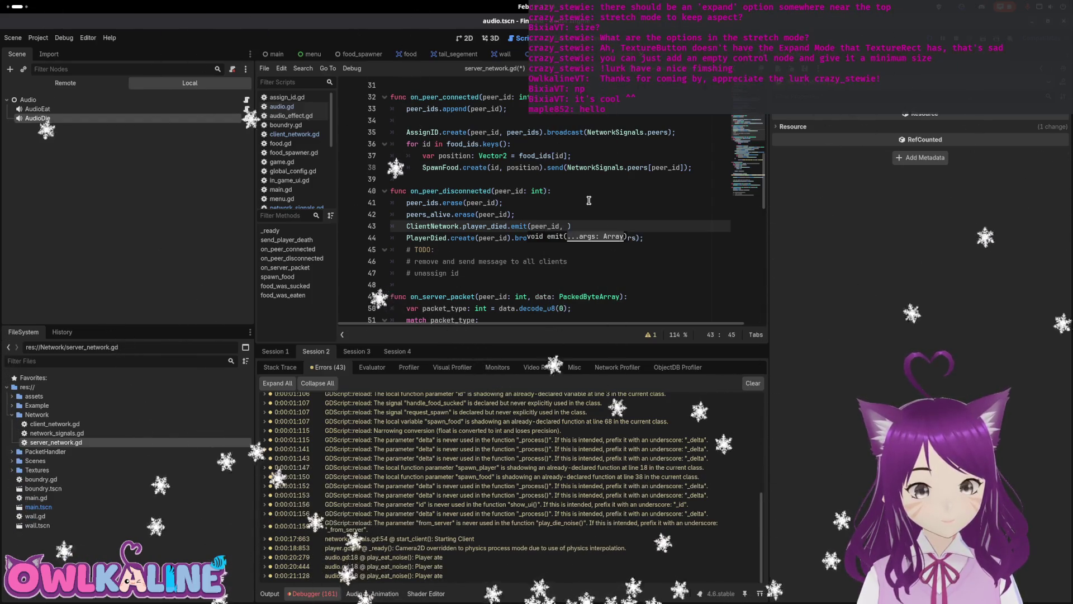
pyautogui.write('false')
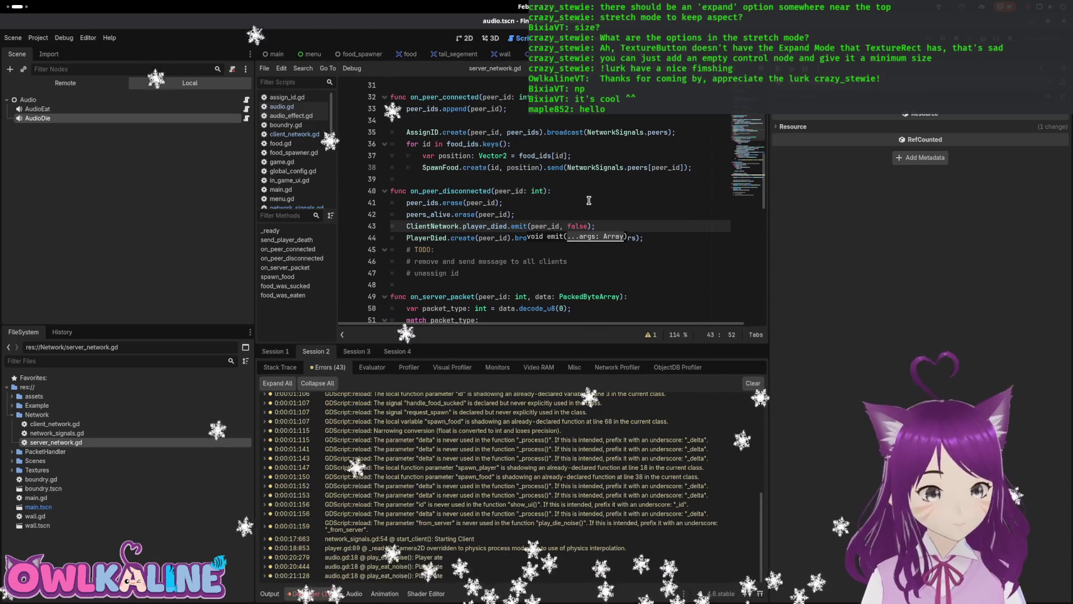
# - Start on_peer_disconnected with push_warning("Peer disconnected"), then run the project
pyautogui.click(599, 204)
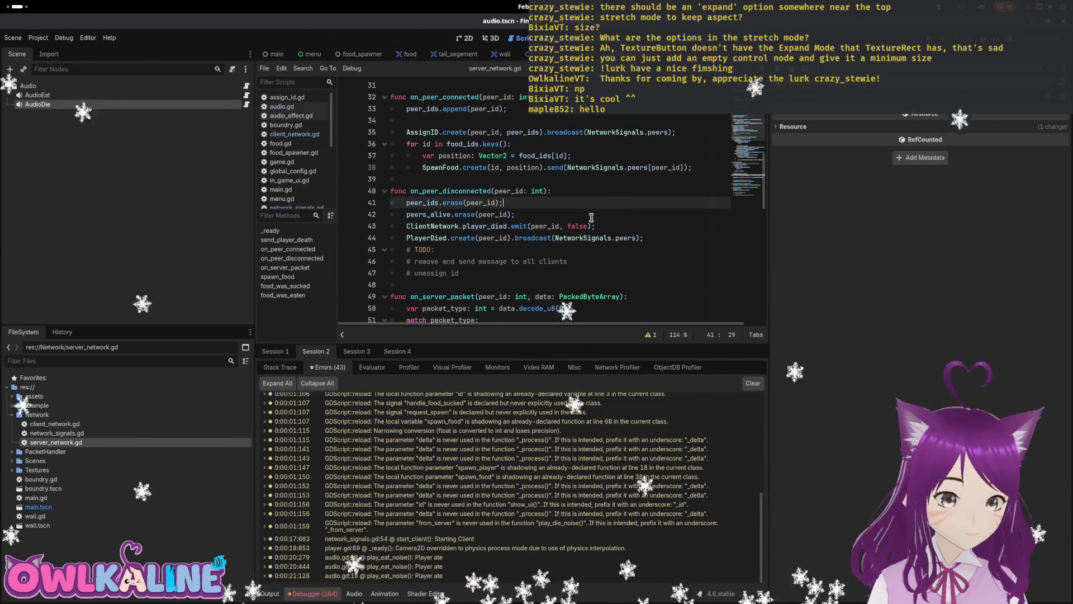
pyautogui.click(600, 191)
pyautogui.press('Return')
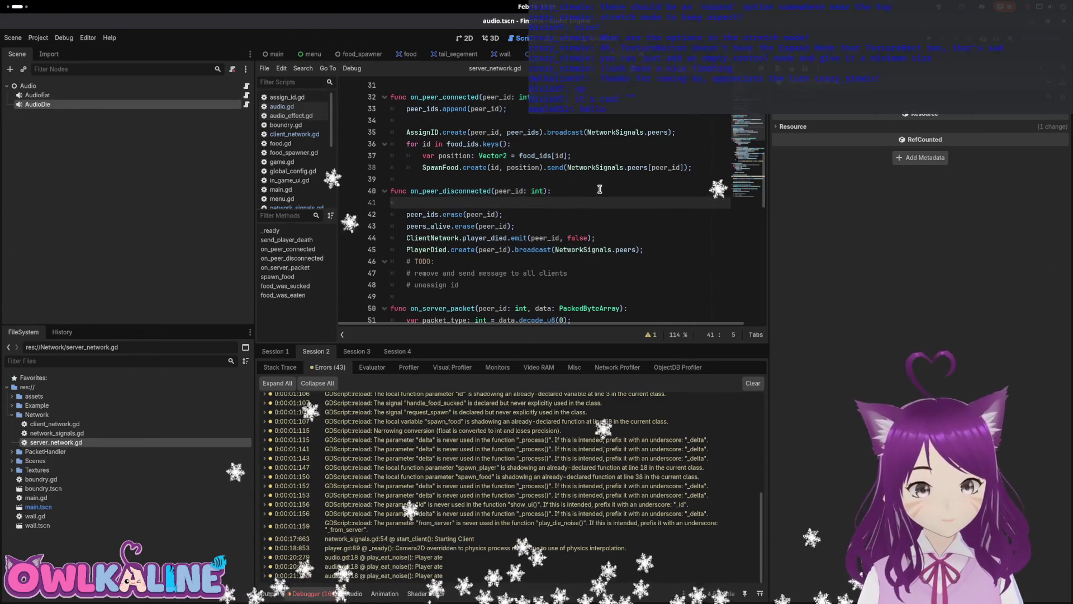
pyautogui.write('print()')
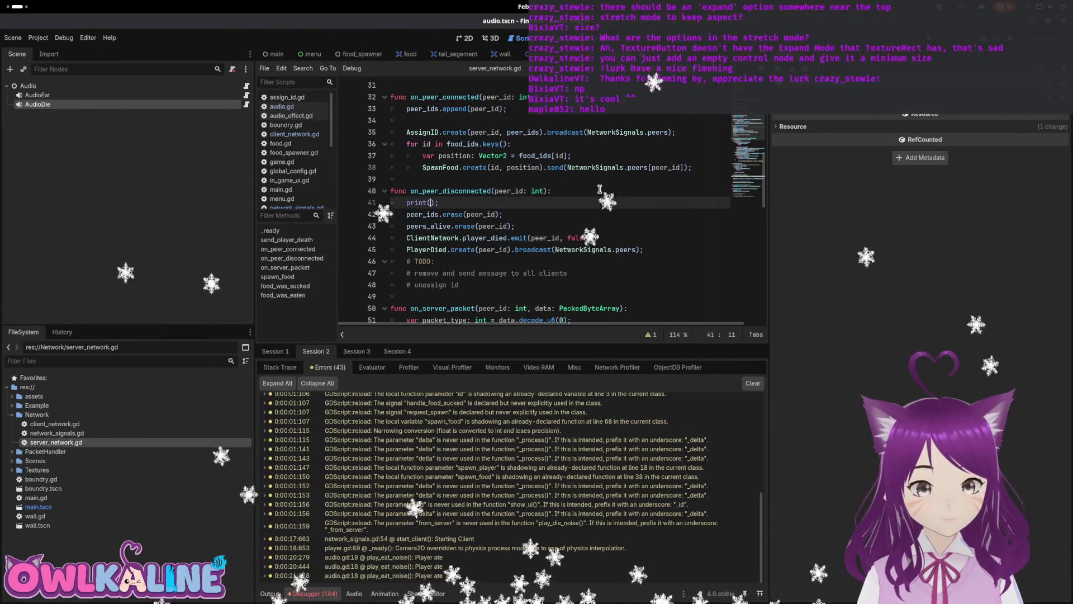
pyautogui.write('"Pe')
pyautogui.write('er disconnected')
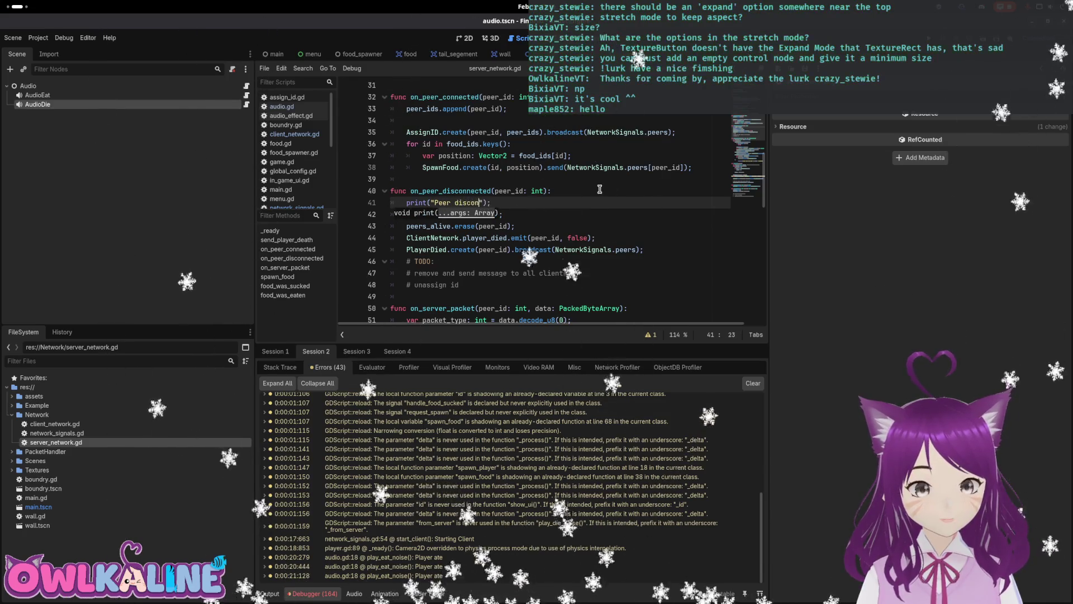
pyautogui.doubleClick(416, 201)
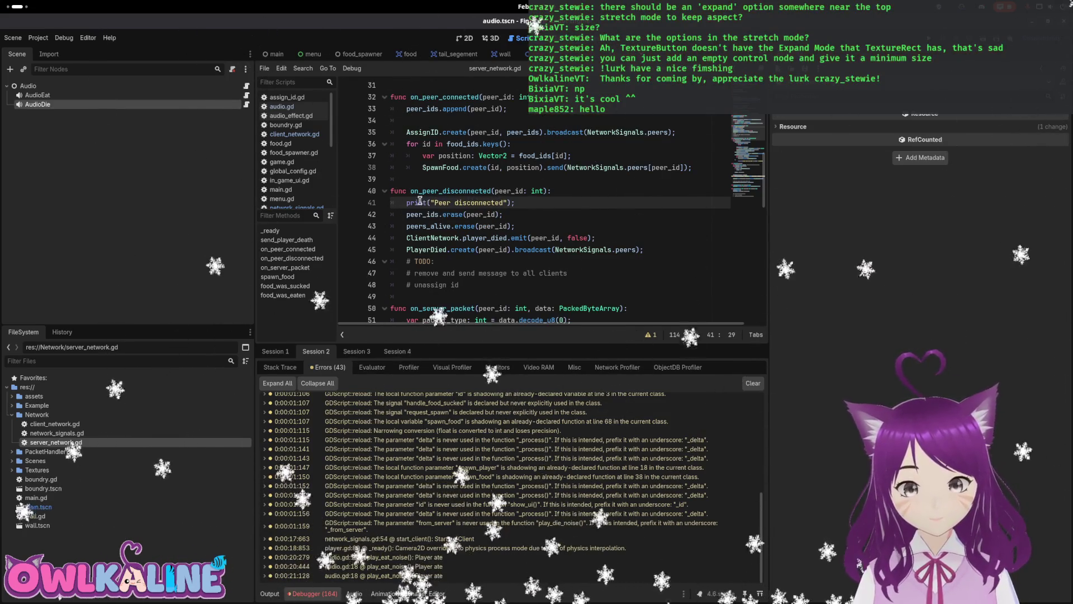
pyautogui.write('p')
pyautogui.write('ush_warning')
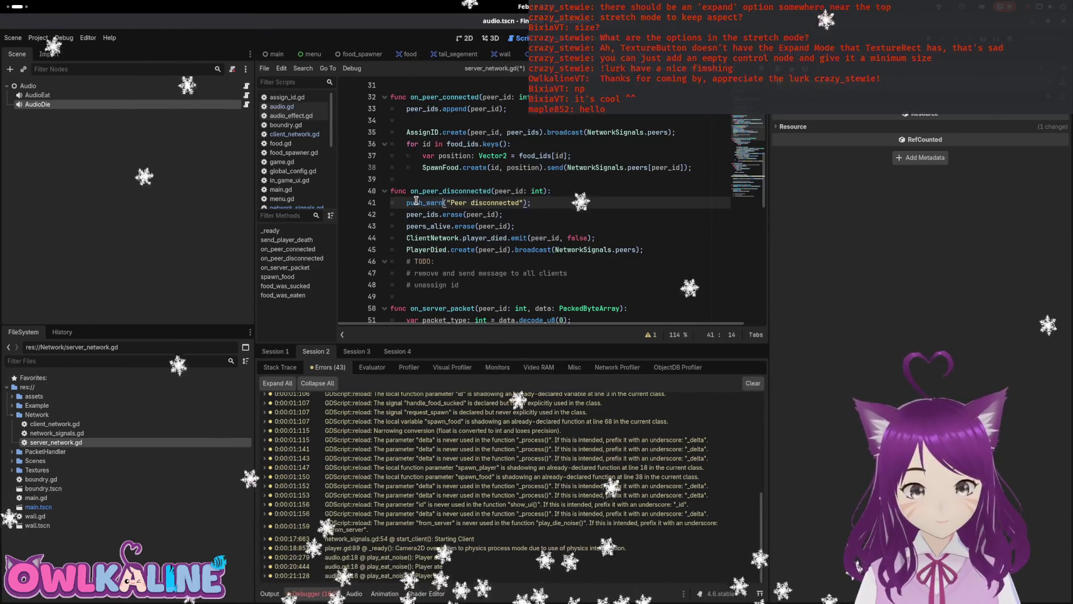
pyautogui.click(555, 206)
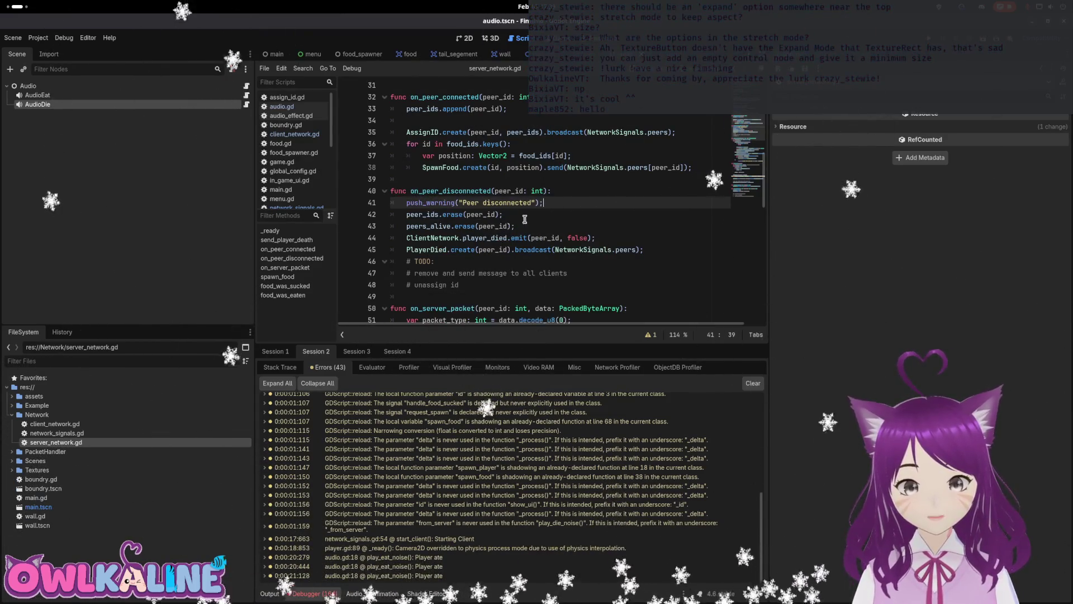
pyautogui.press('F5')
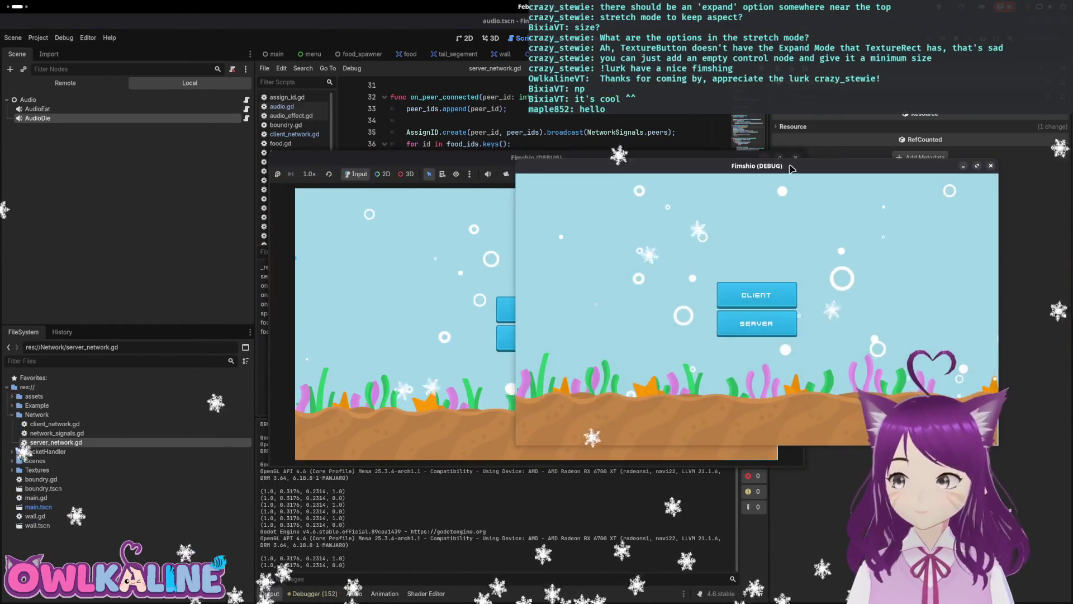
# - Host a server, relaunch, join two clients, and start playing with the shown username
pyautogui.click(681, 325)
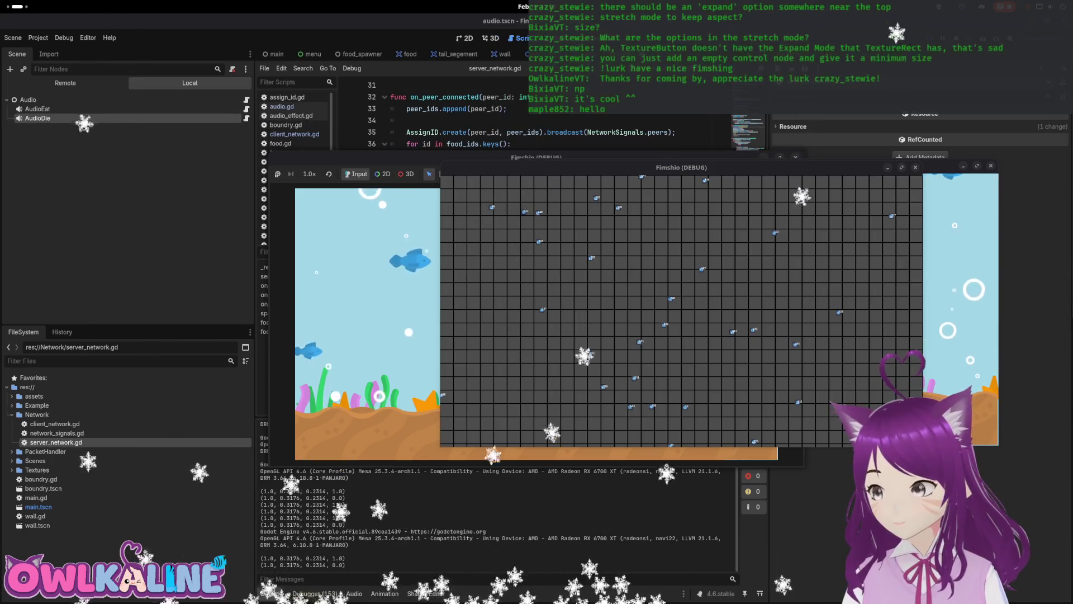
pyautogui.press('F5')
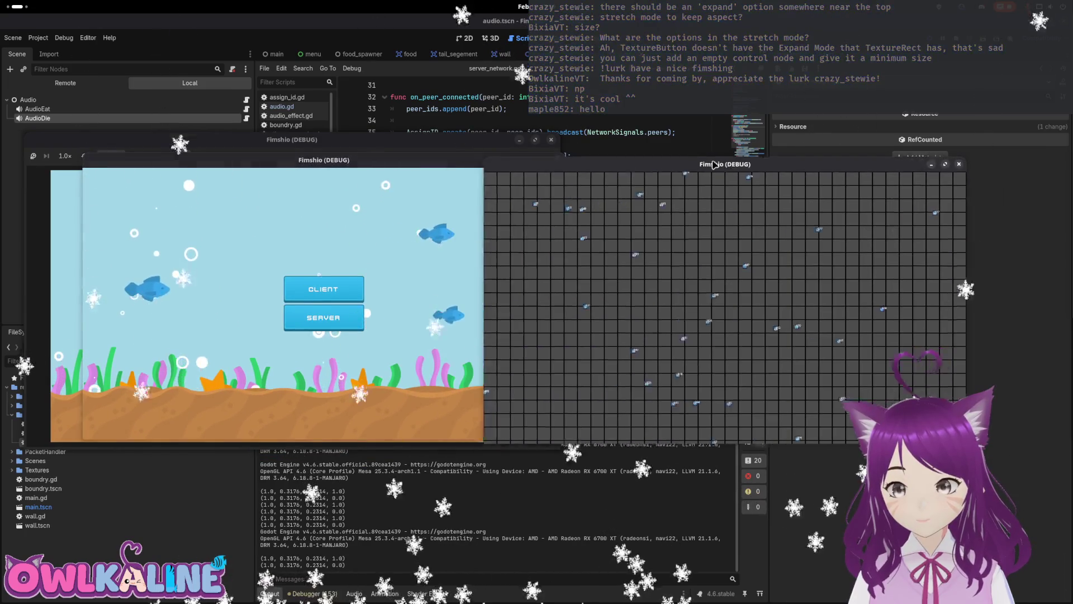
pyautogui.click(328, 290)
pyautogui.moveTo(357, 165)
pyautogui.mouseDown()
pyautogui.moveTo(791, 323)
pyautogui.moveTo(806, 317)
pyautogui.mouseUp()
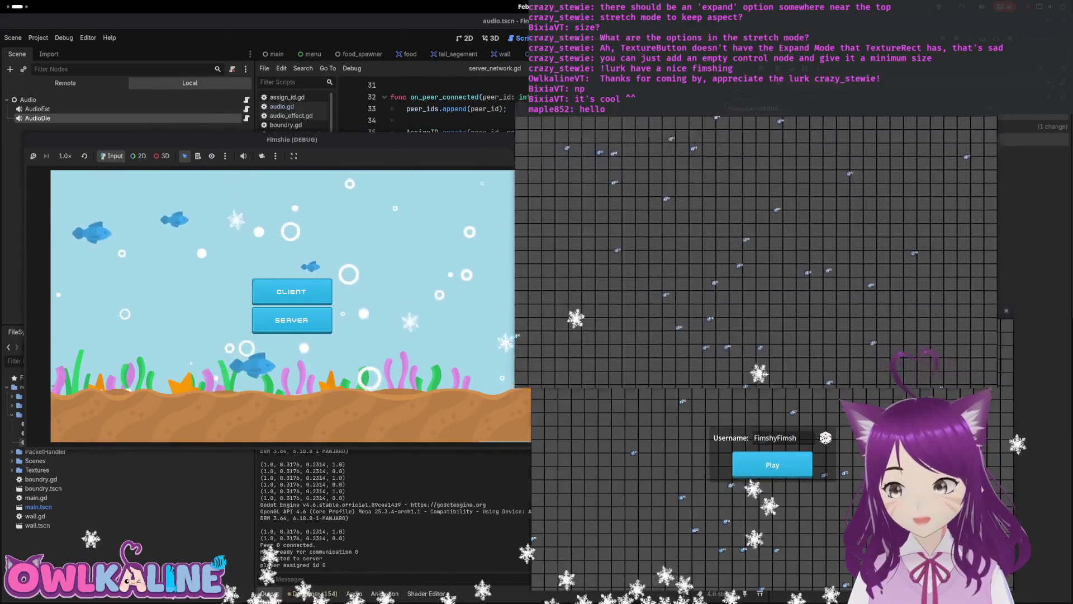
pyautogui.click(297, 292)
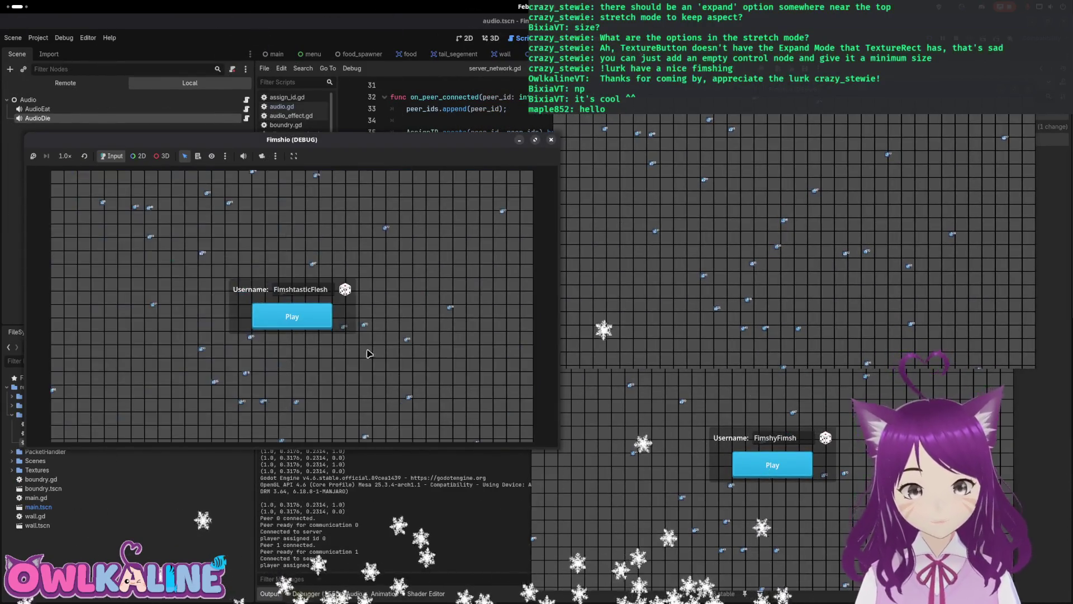
pyautogui.click(316, 318)
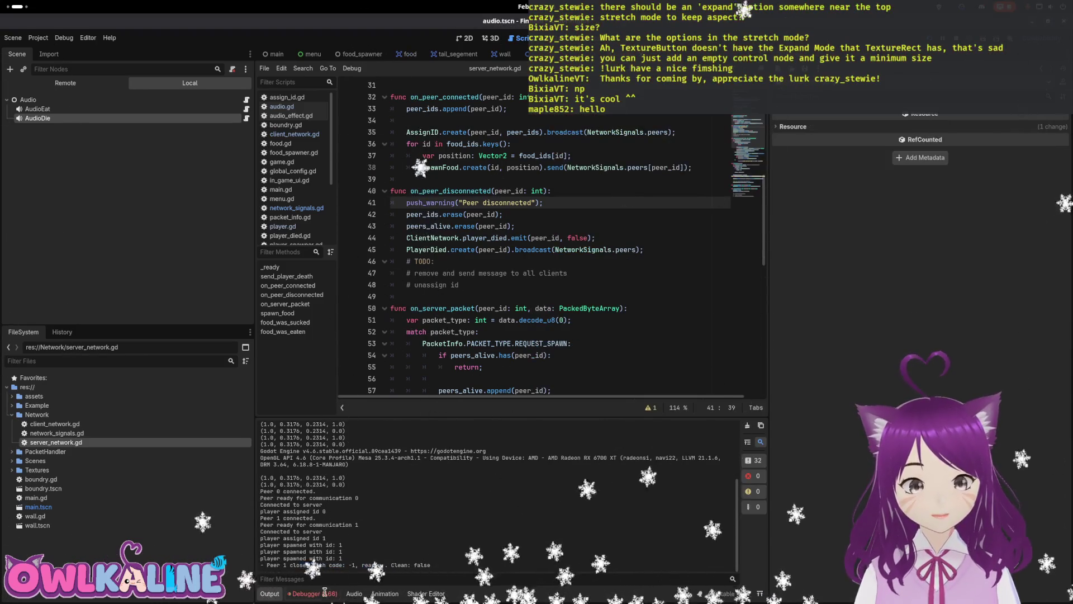
# - Trace the server_network.gd:44 error and compare it with client_network.gd's player_died signal declaration
pyautogui.click(313, 593)
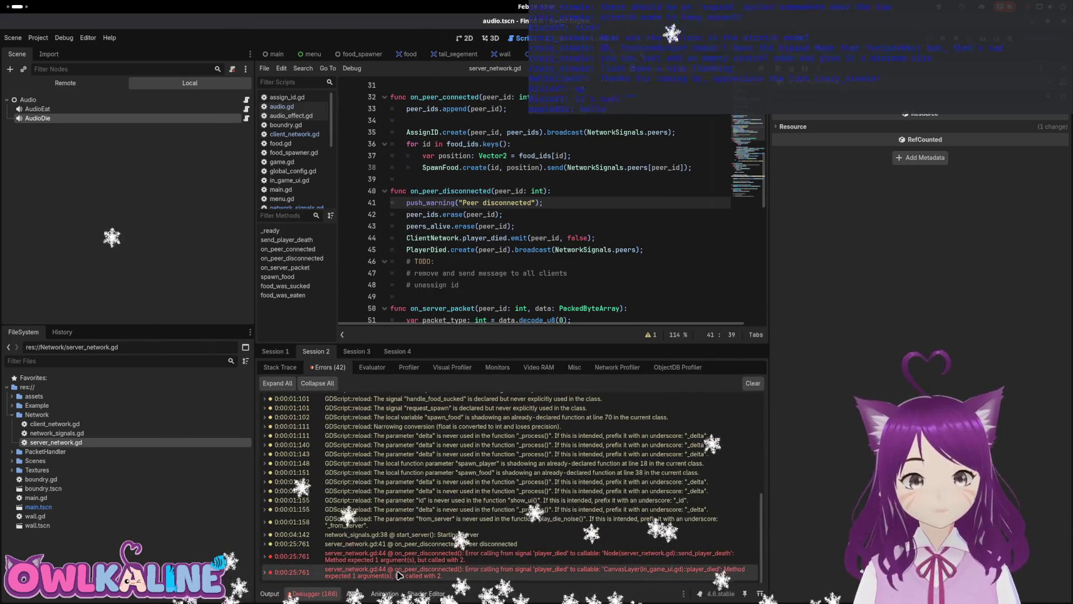
pyautogui.doubleClick(418, 552)
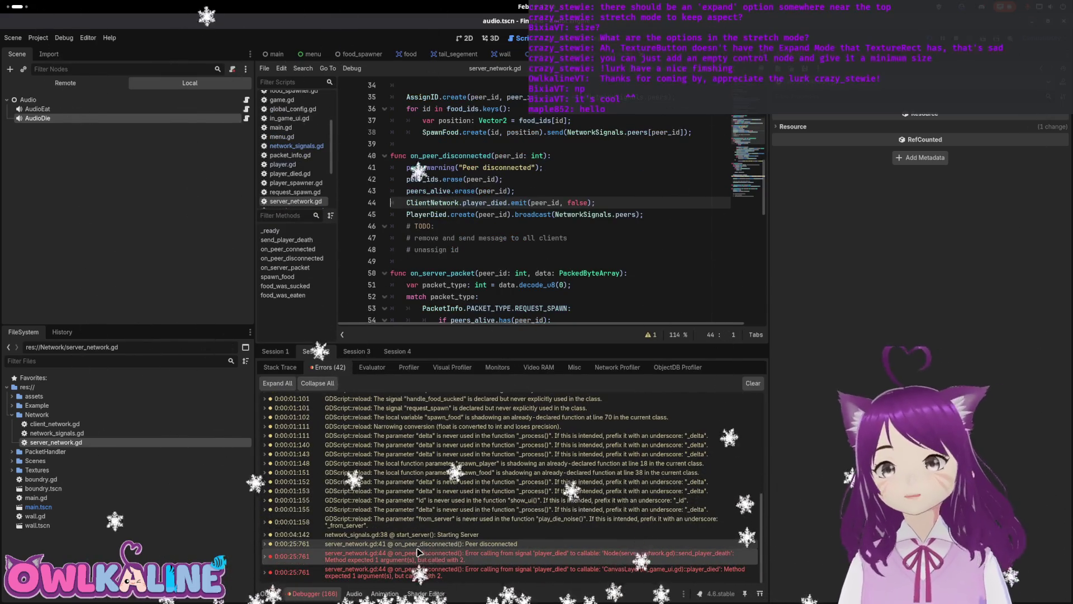
pyautogui.doubleClick(134, 425)
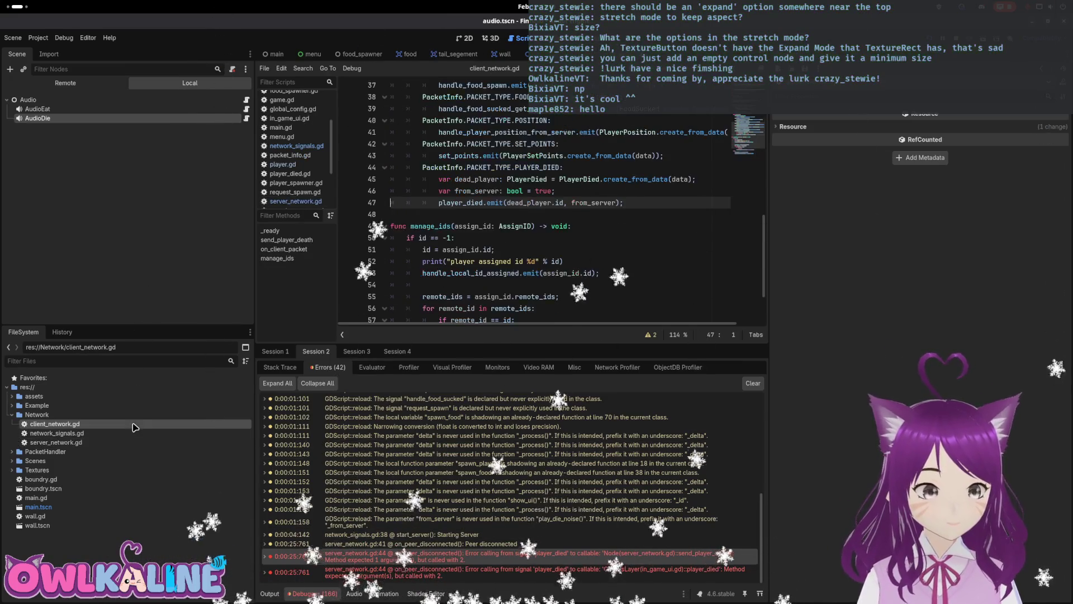
pyautogui.scroll(10, 481, 197)
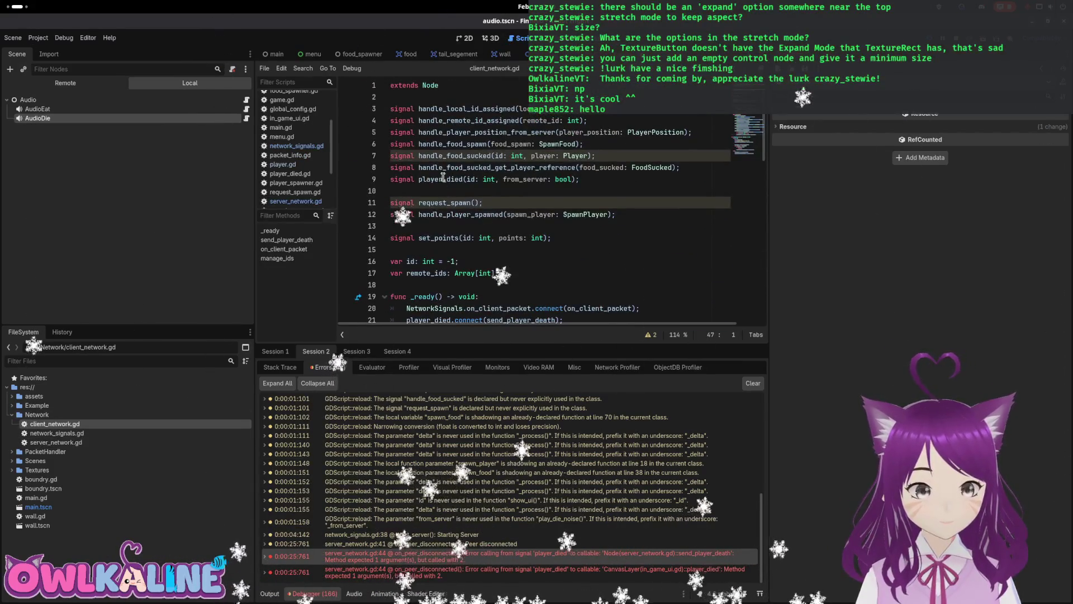
pyautogui.click(521, 179)
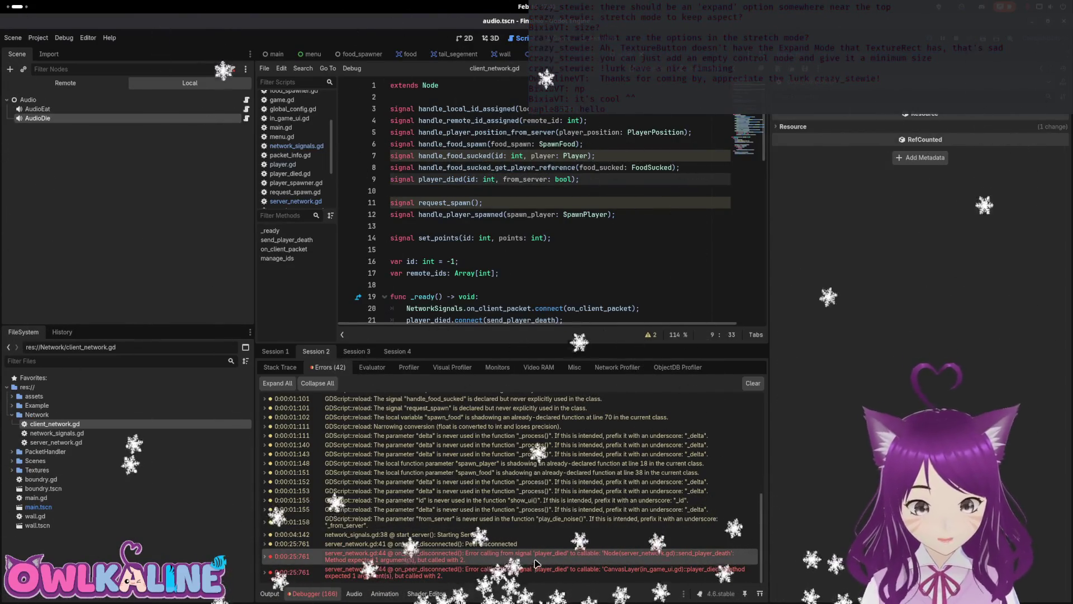
pyautogui.click(643, 557)
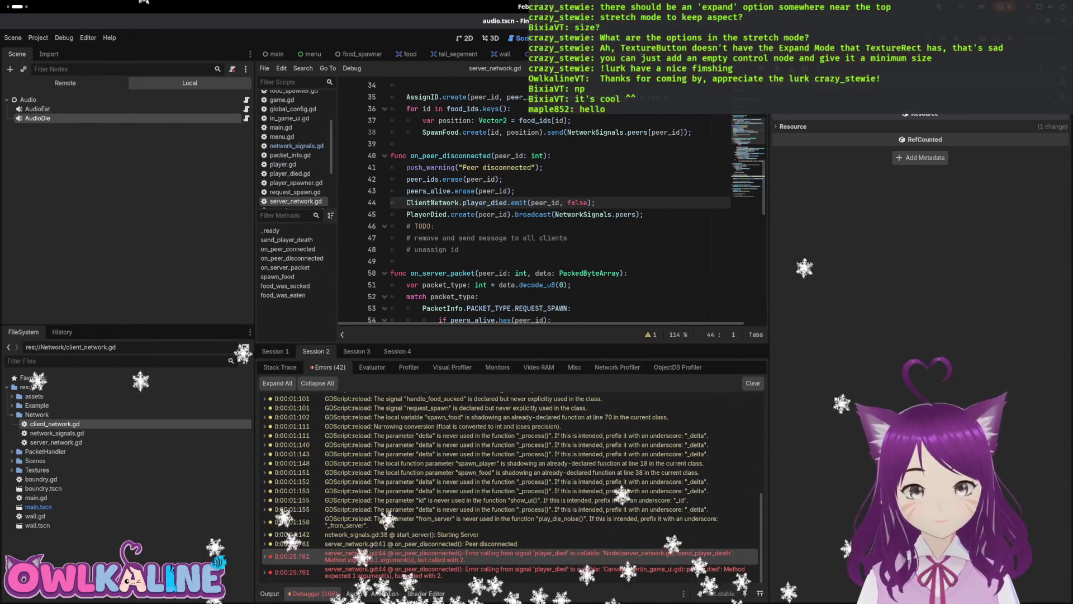
# - Inspect the last error and client_network.gd's player_died(id: int, from_server: bool) parameters
pyautogui.scroll(10, 503, 224)
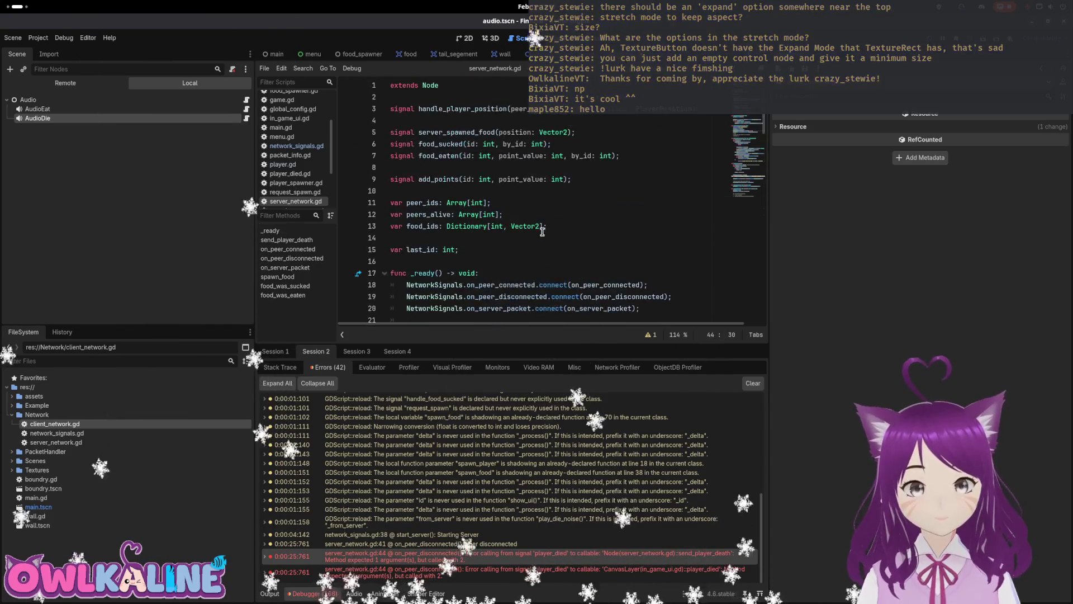
pyautogui.scroll(-10, 537, 235)
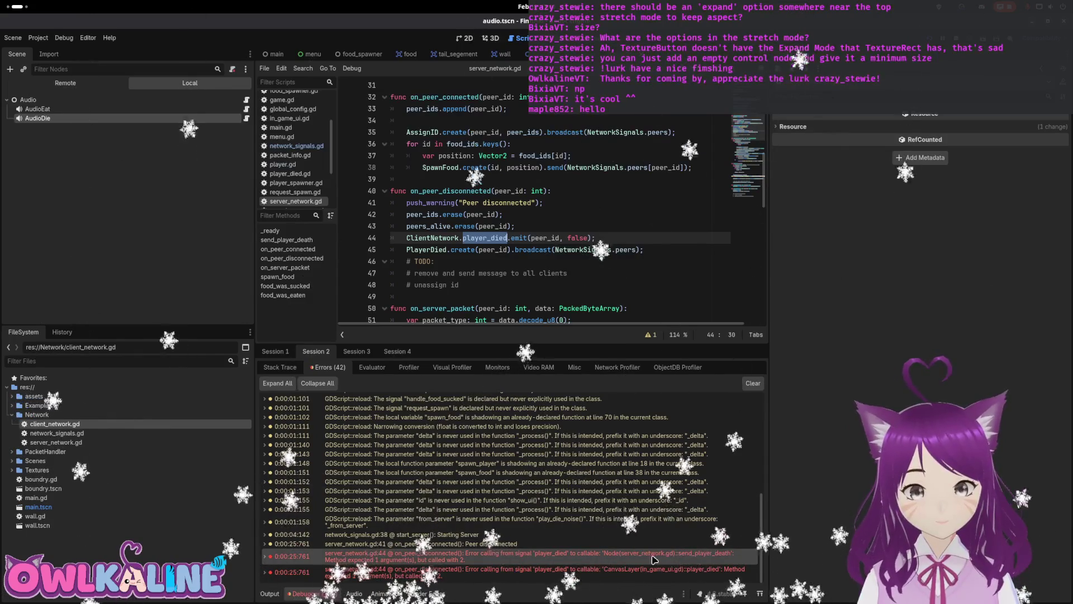
pyautogui.click(414, 571)
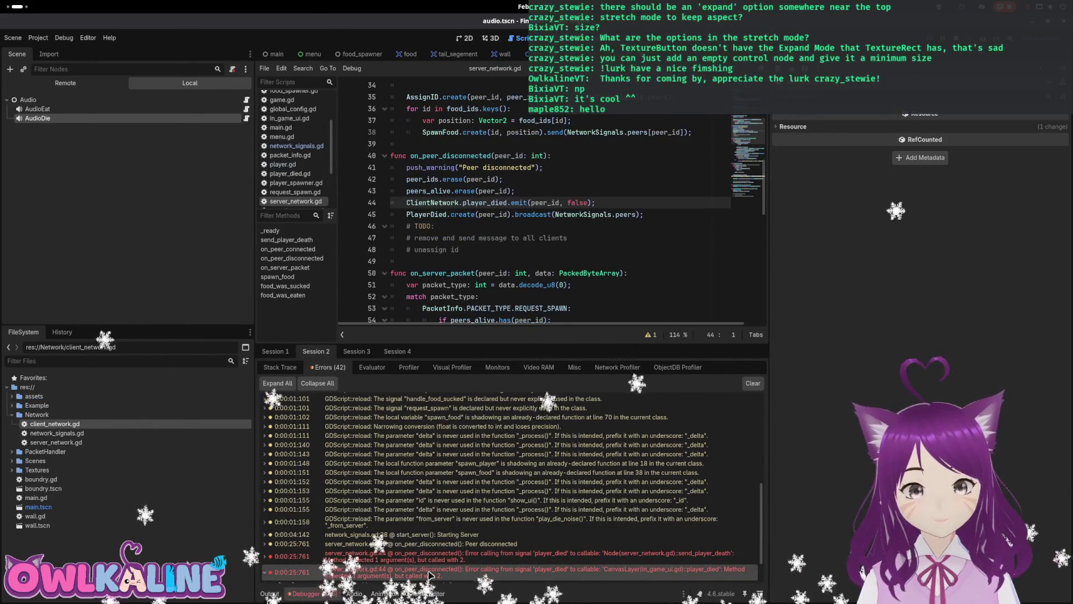
pyautogui.scroll(8, 550, 231)
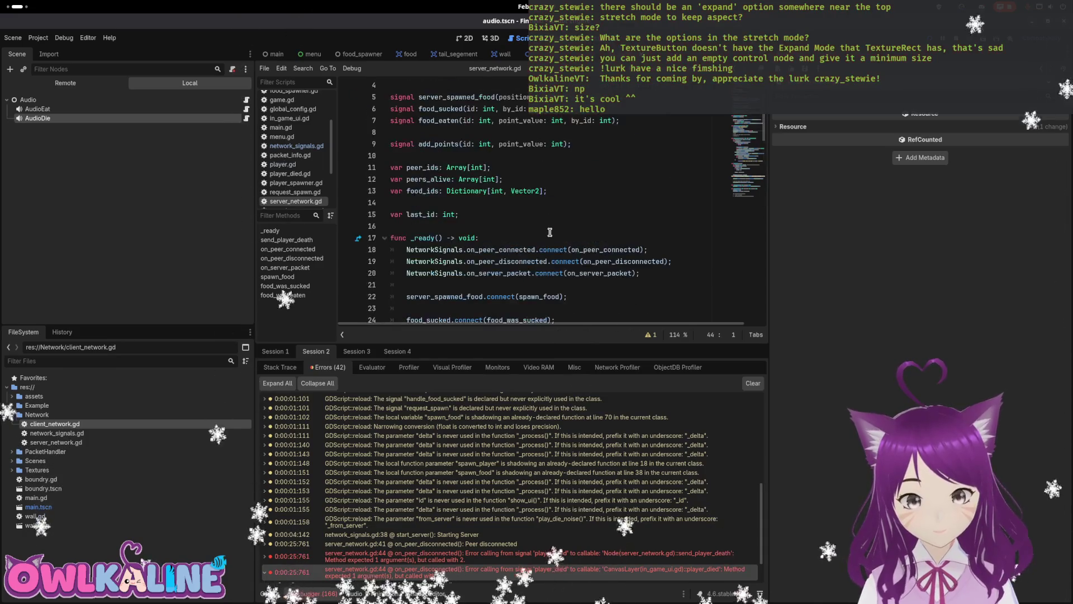
pyautogui.scroll(-4, 550, 231)
pyautogui.scroll(-5, 550, 230)
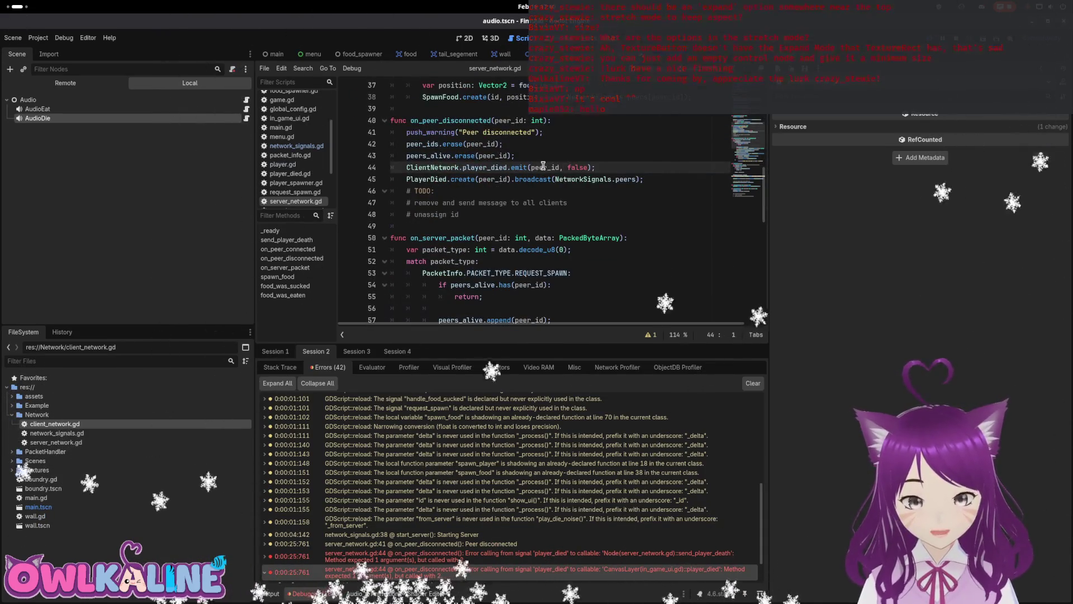
pyautogui.doubleClick(100, 427)
pyautogui.moveTo(467, 179); pyautogui.dragTo(558, 179)
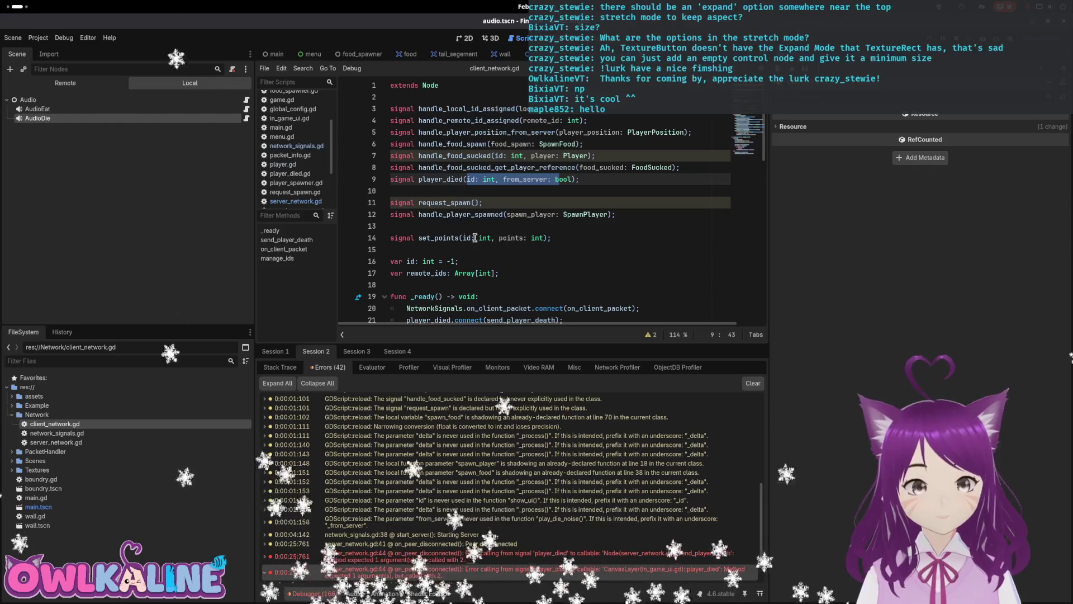
pyautogui.scroll(-3, 633, 535)
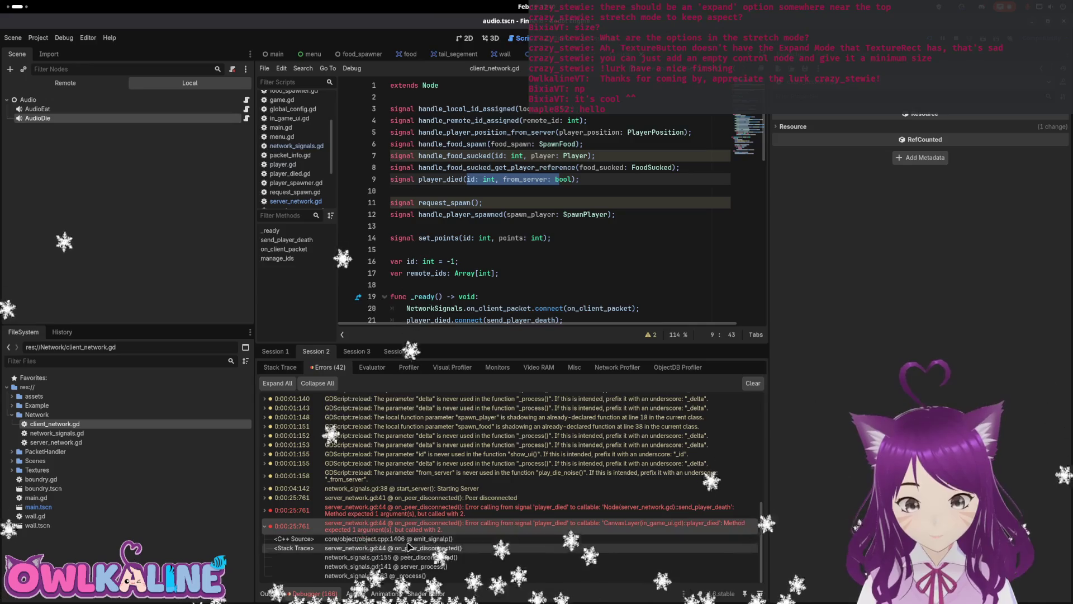
pyautogui.click(267, 510)
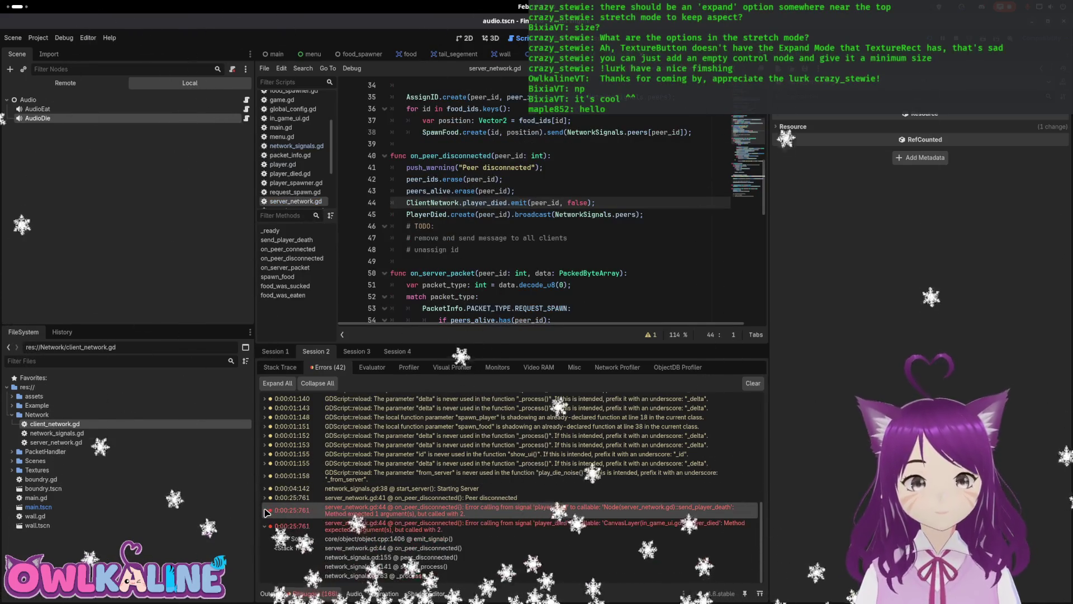
pyautogui.click(265, 526)
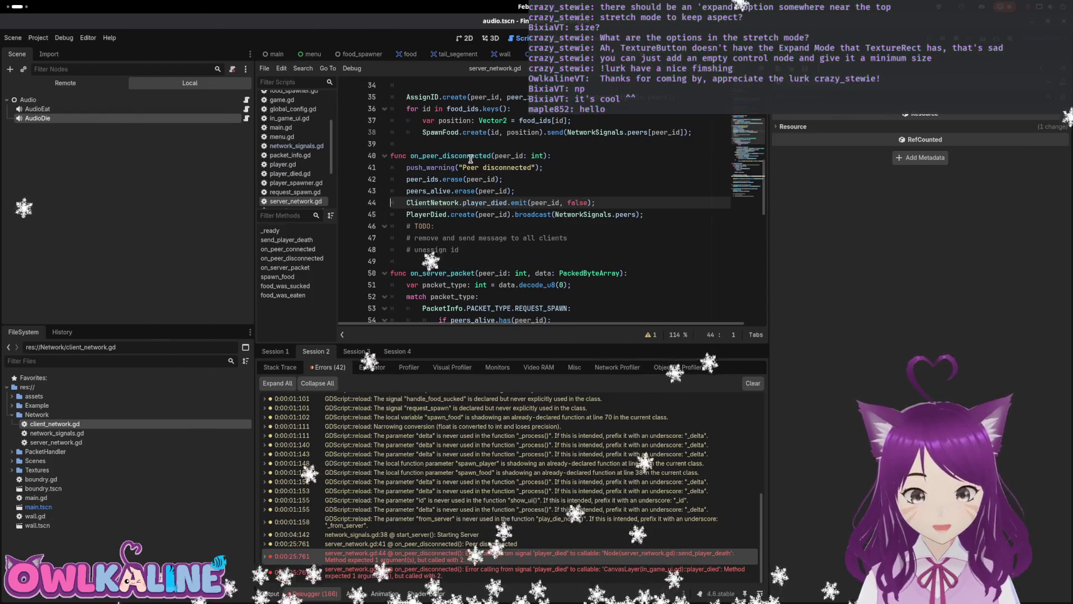
pyautogui.doubleClick(486, 203)
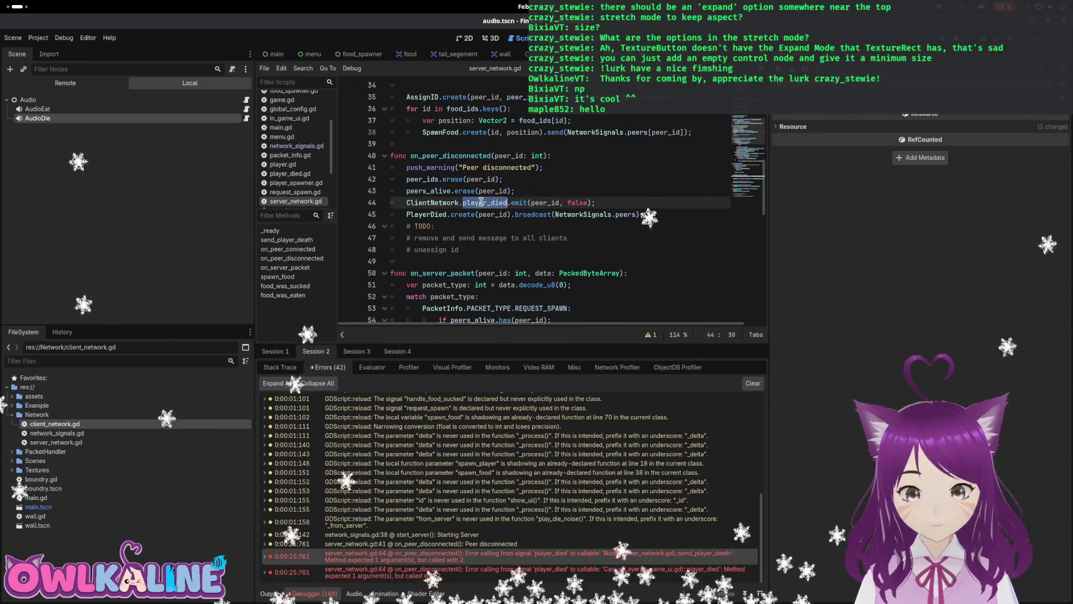
pyautogui.doubleClick(425, 203)
pyautogui.doubleClick(485, 203)
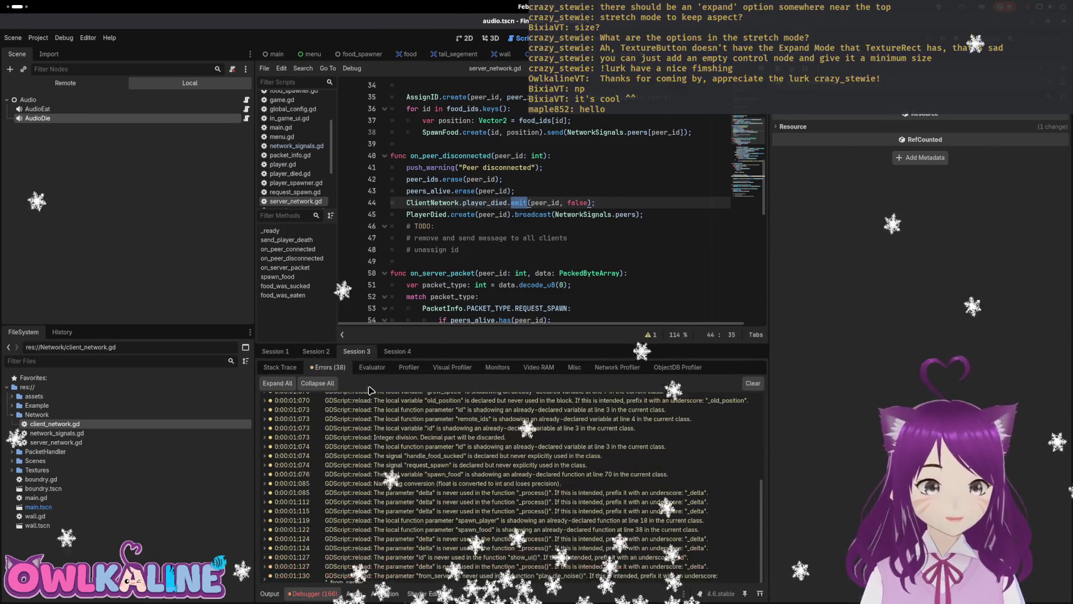
# - Trace errors to client_network.gd line 47, check player_died's declaration, then open in_game_ui.gd
pyautogui.click(356, 351)
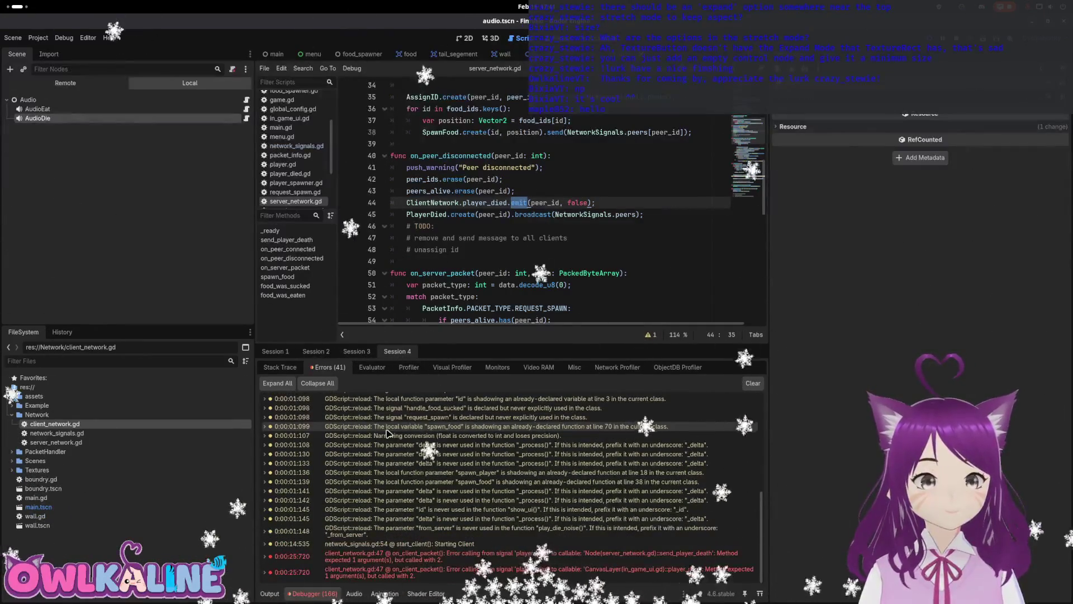
pyautogui.click(490, 556)
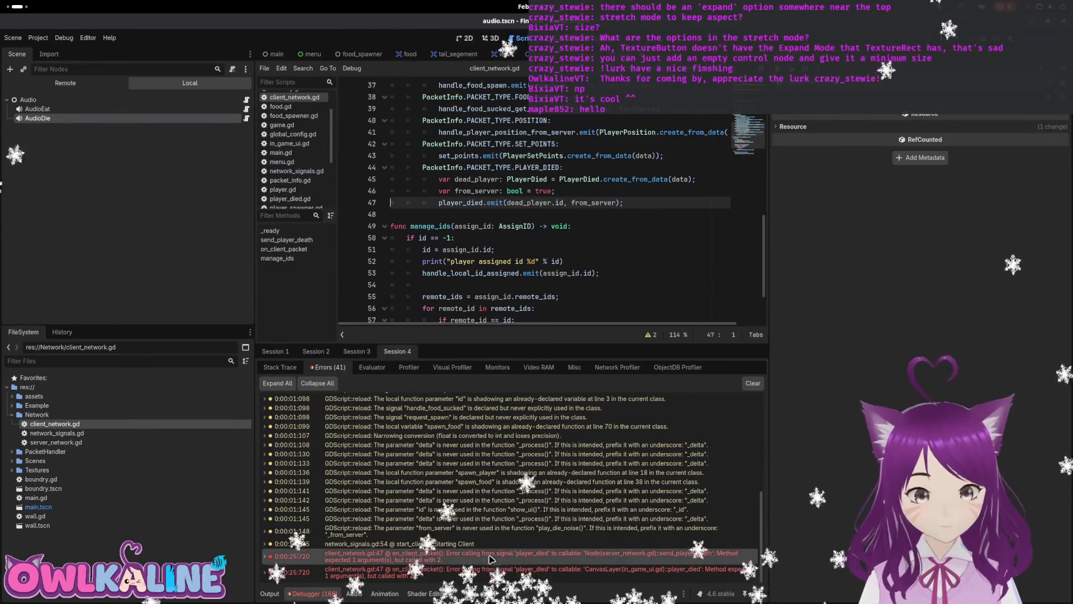
pyautogui.moveTo(484, 580)
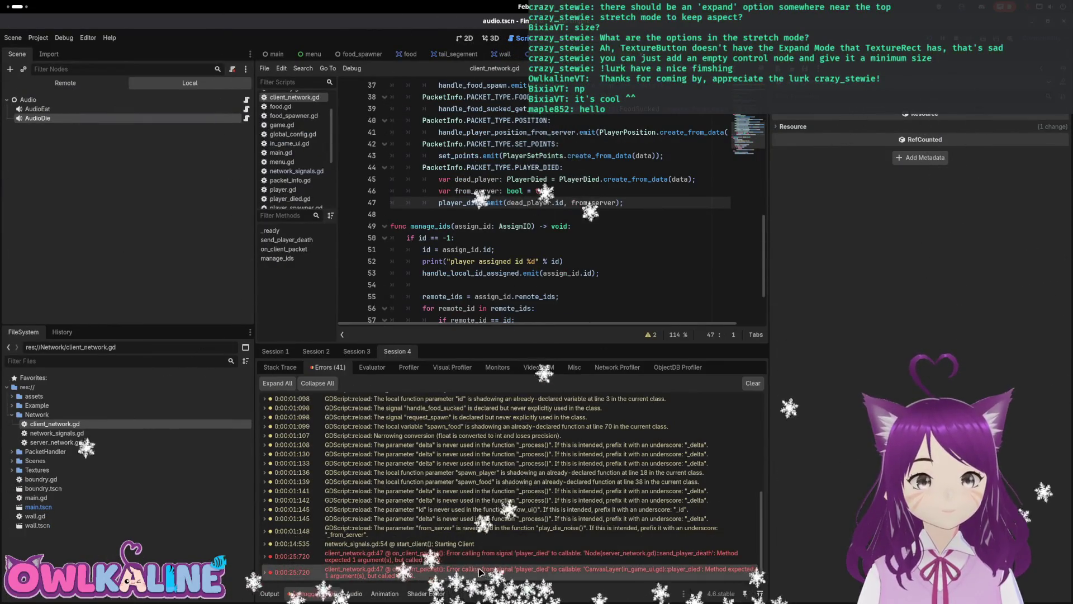
pyautogui.click(517, 203)
pyautogui.scroll(12, 535, 240)
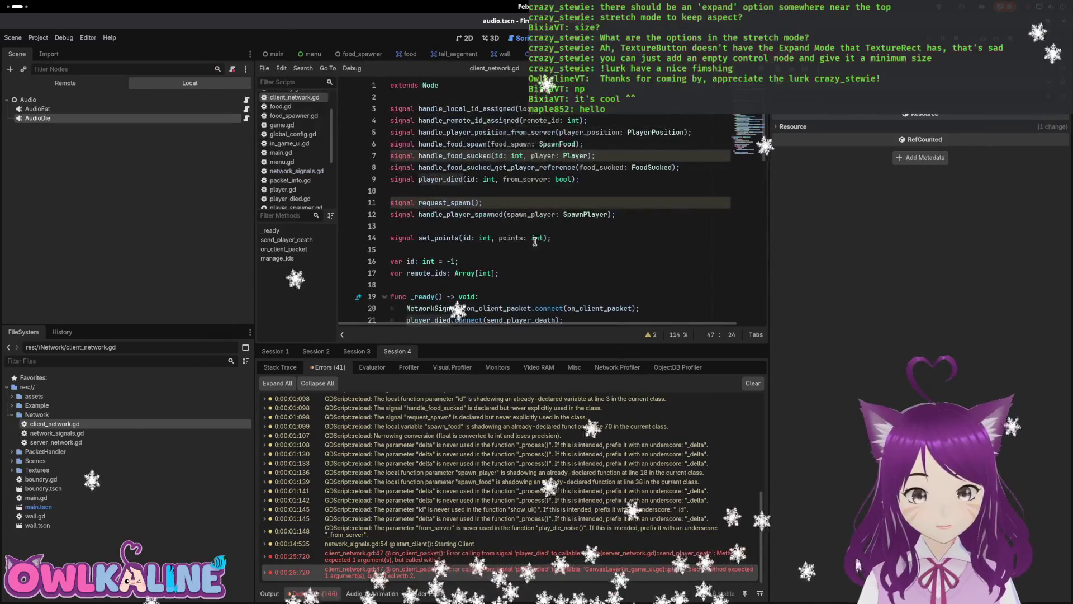
pyautogui.click(445, 168)
pyautogui.doubleClick(445, 179)
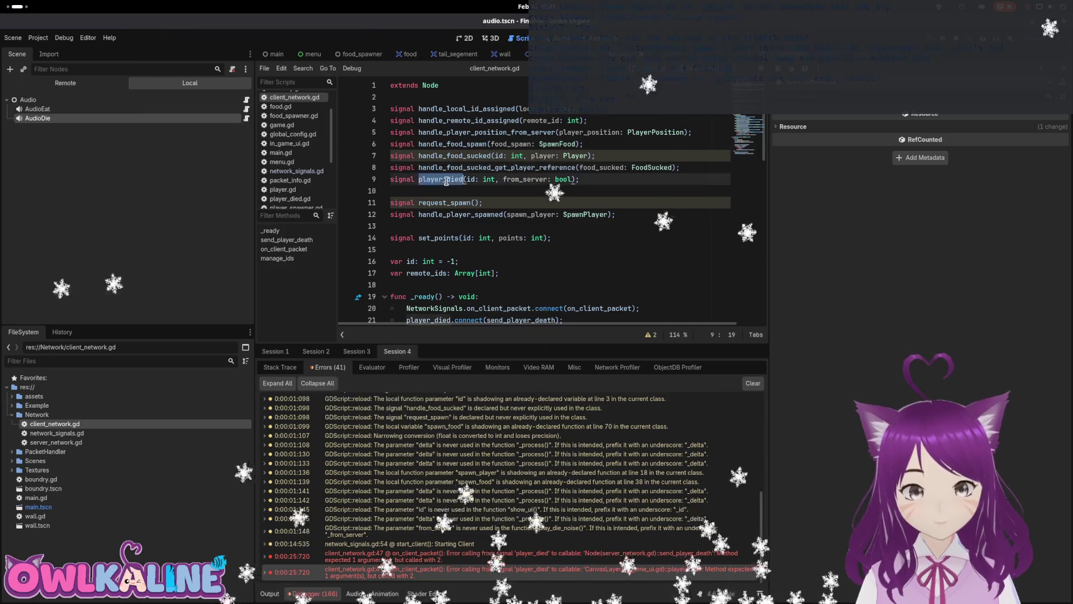
pyautogui.scroll(-11, 534, 202)
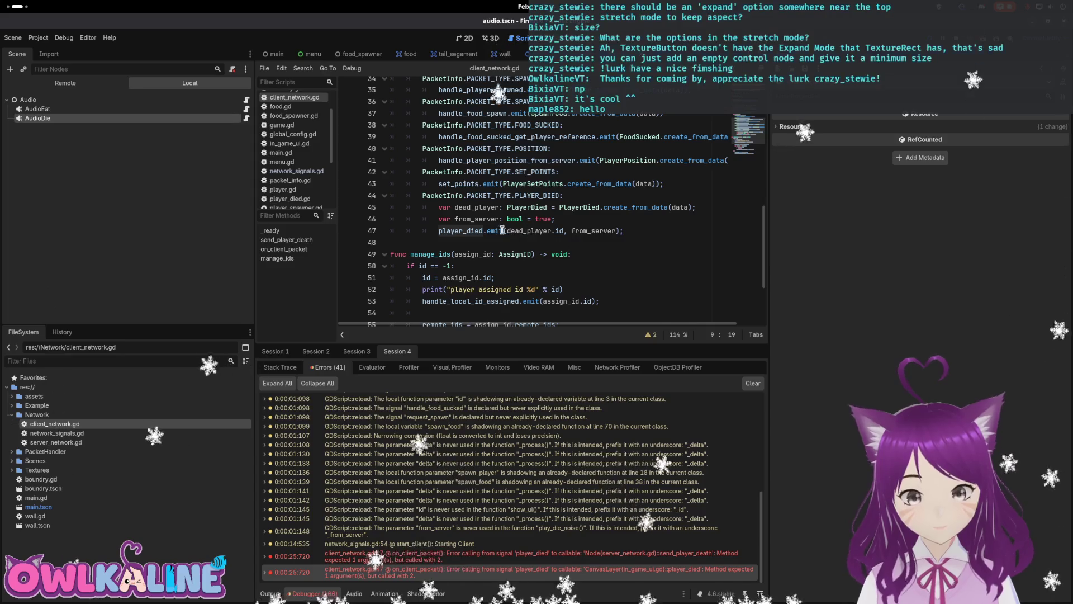
pyautogui.moveTo(498, 230)
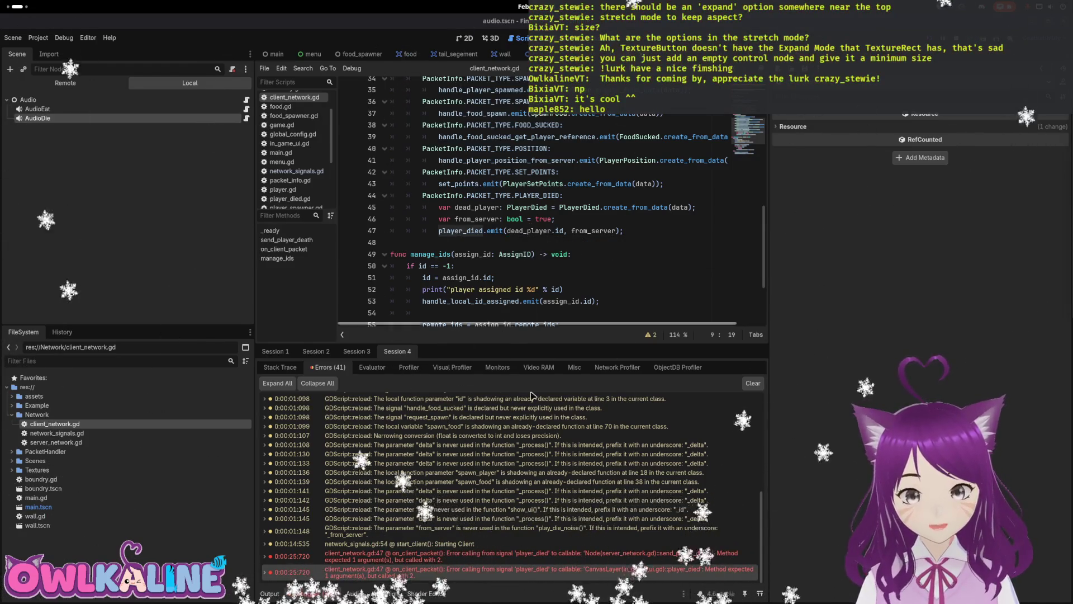
pyautogui.click(584, 559)
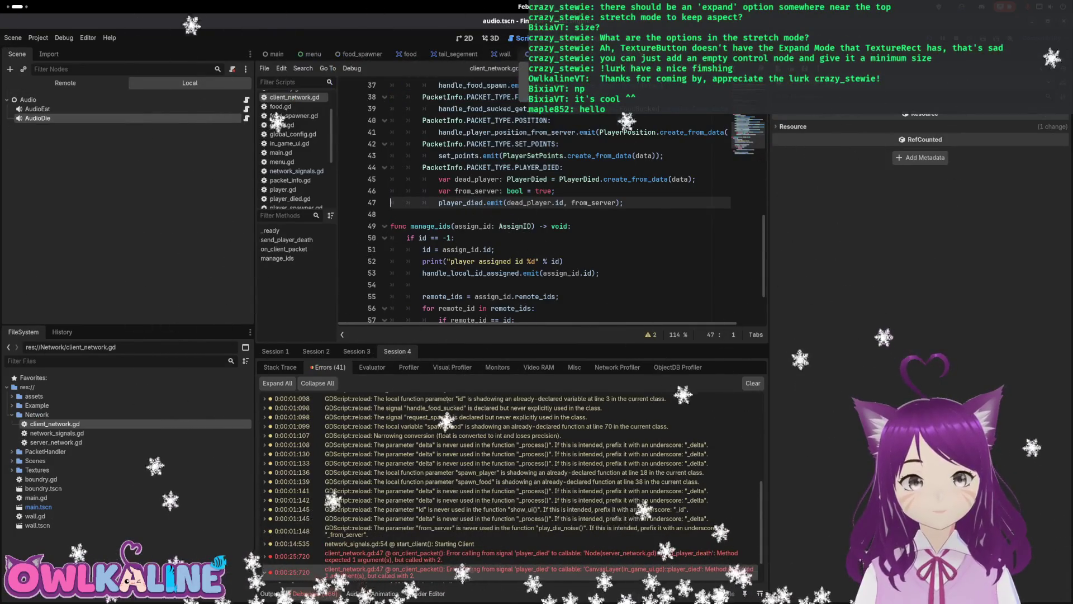
pyautogui.hotkey('ctrl', 'Tab')
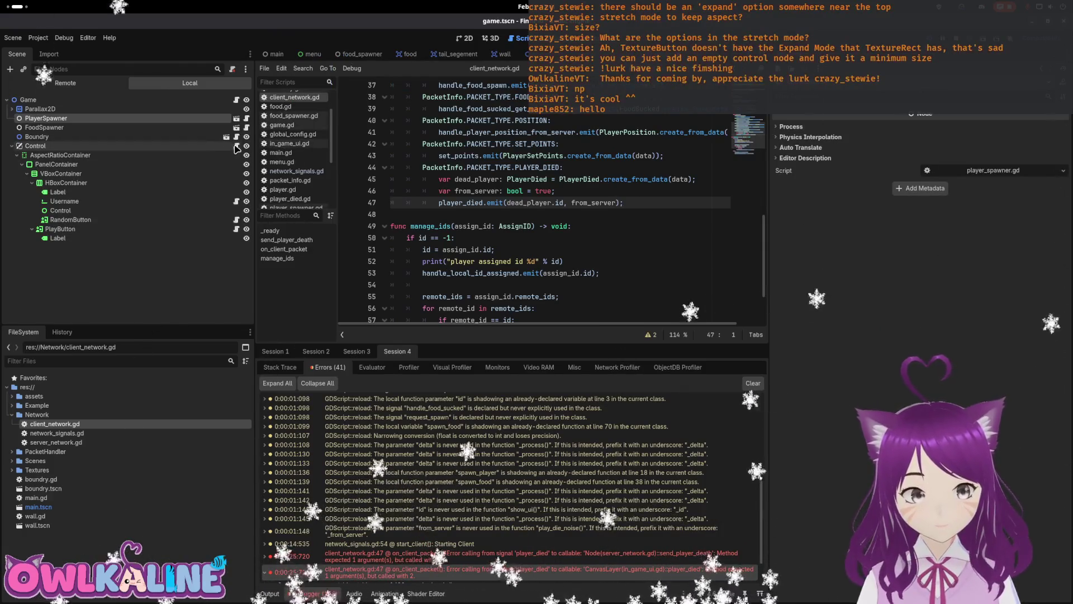
pyautogui.click(236, 145)
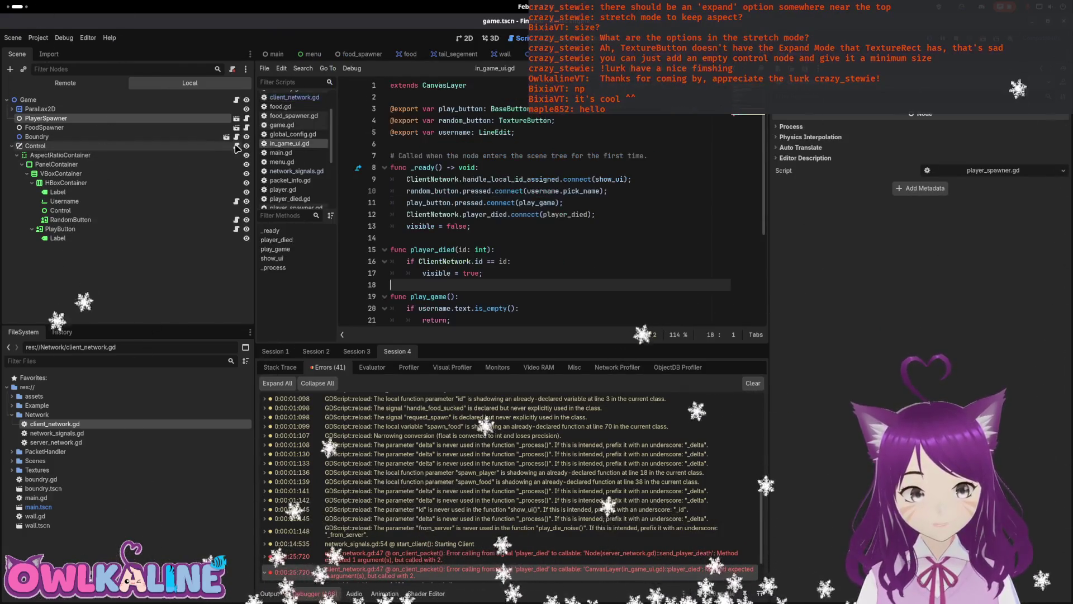
# - Add a from_server: bool parameter to in_game_ui.gd's player_died handler on line 15
pyautogui.click(440, 251)
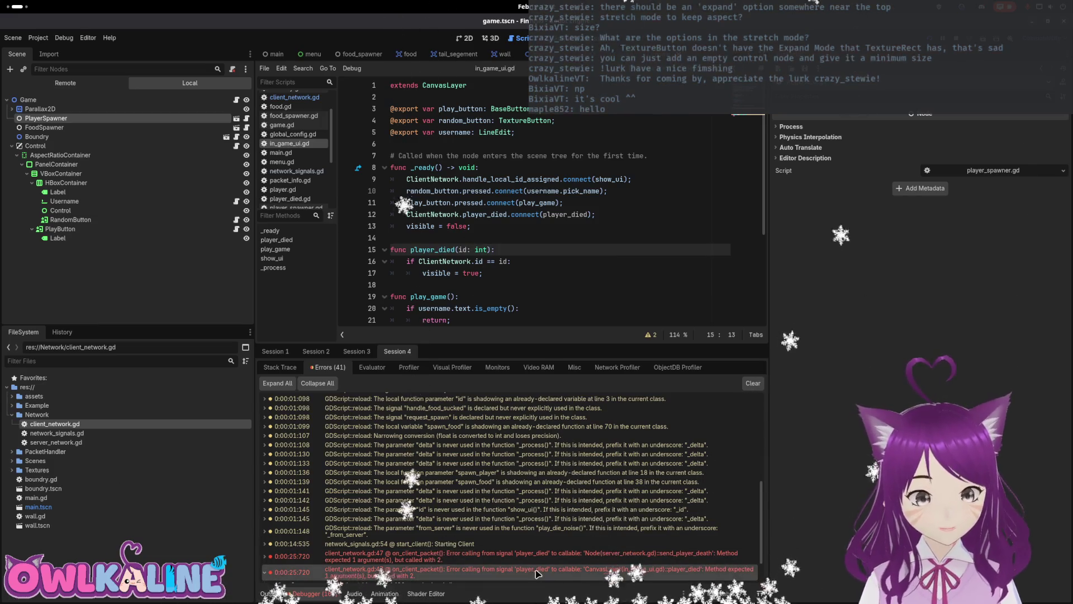
pyautogui.scroll(-2, 535, 574)
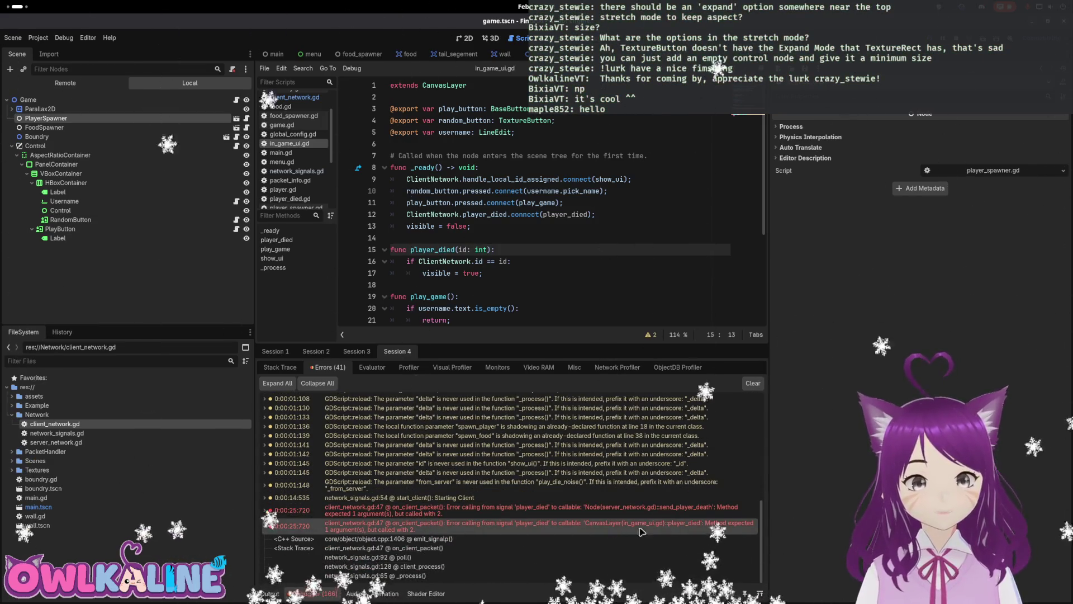
pyautogui.scroll(1, 695, 528)
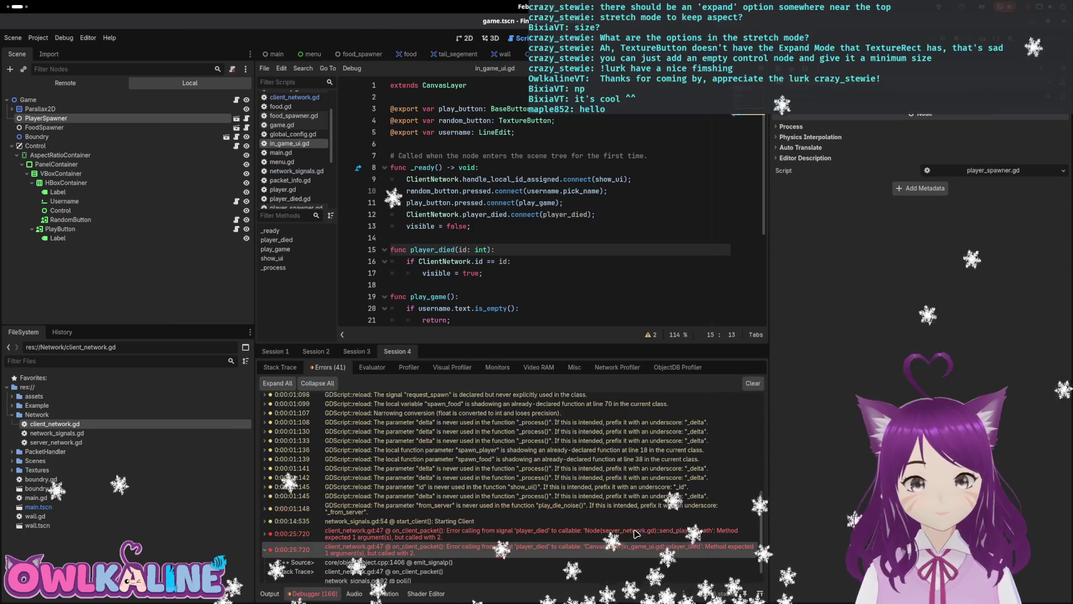
pyautogui.click(460, 242)
pyautogui.click(487, 249)
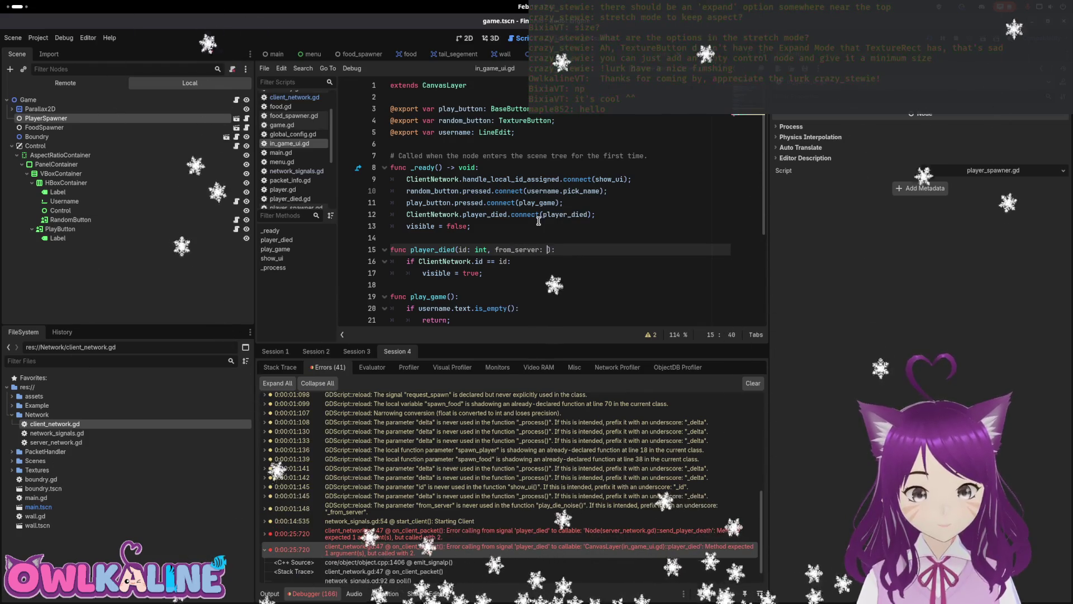
pyautogui.write('bool')
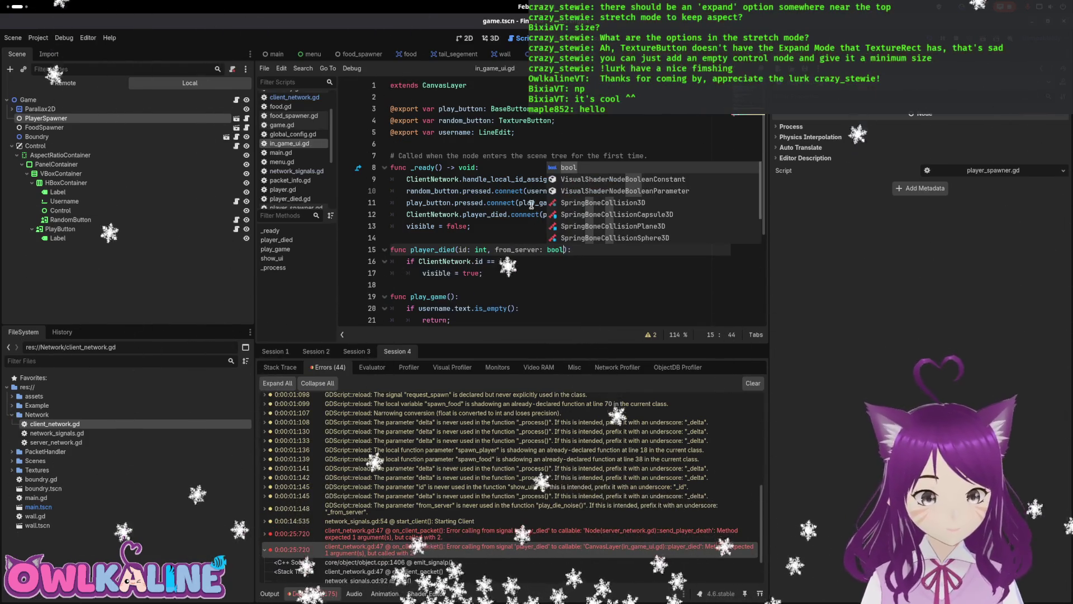
pyautogui.click(646, 536)
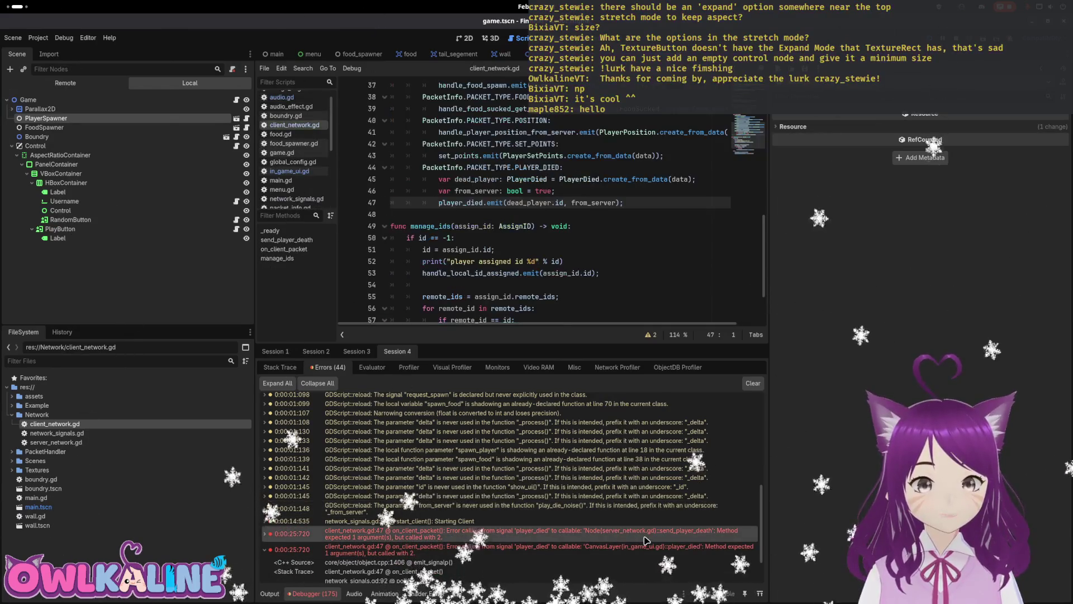
# - Open server_network.gd and locate send_player_death's signal connection on line 26
pyautogui.click(117, 443)
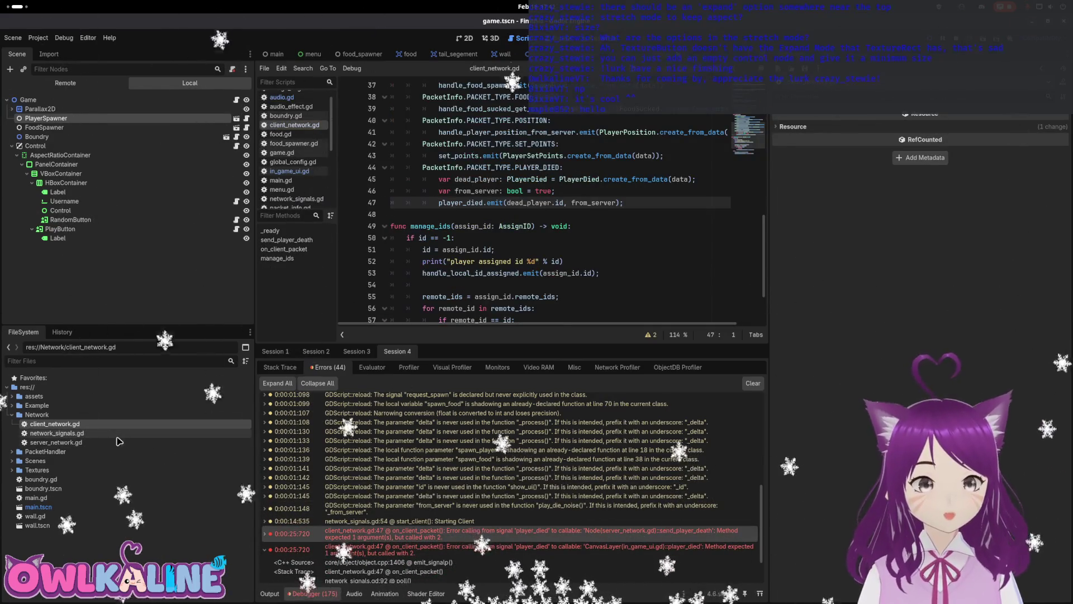
pyautogui.doubleClick(118, 443)
pyautogui.click(511, 531)
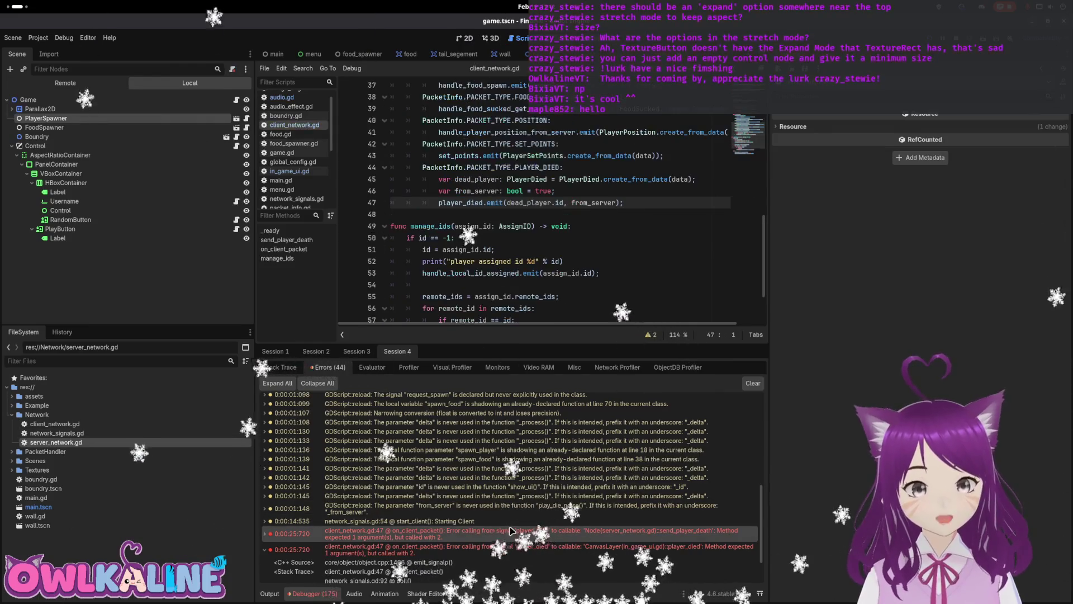
pyautogui.doubleClick(134, 443)
pyautogui.click(506, 227)
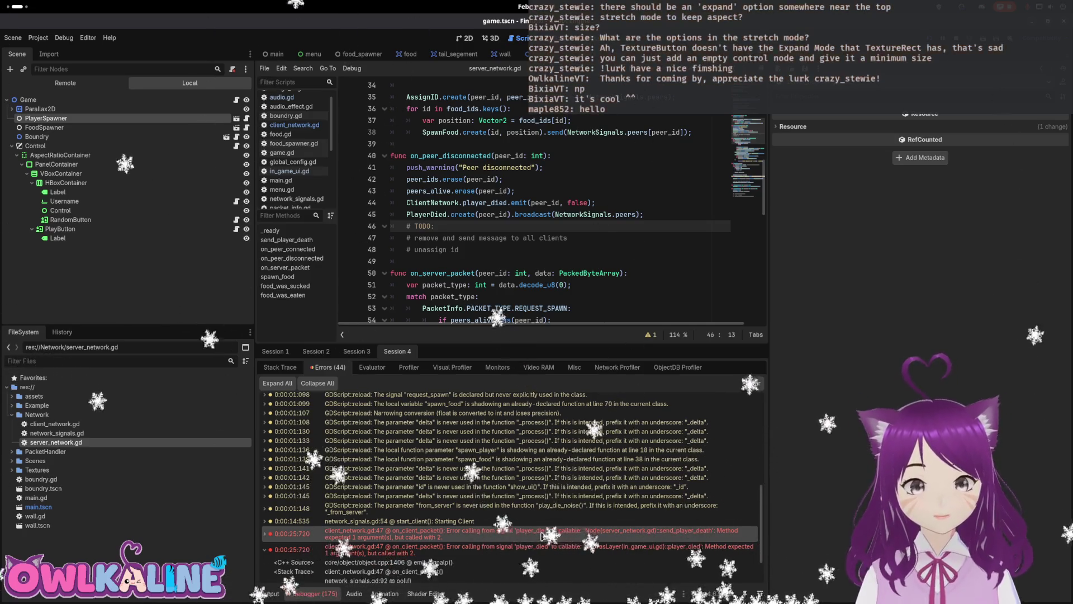
pyautogui.scroll(4, 542, 216)
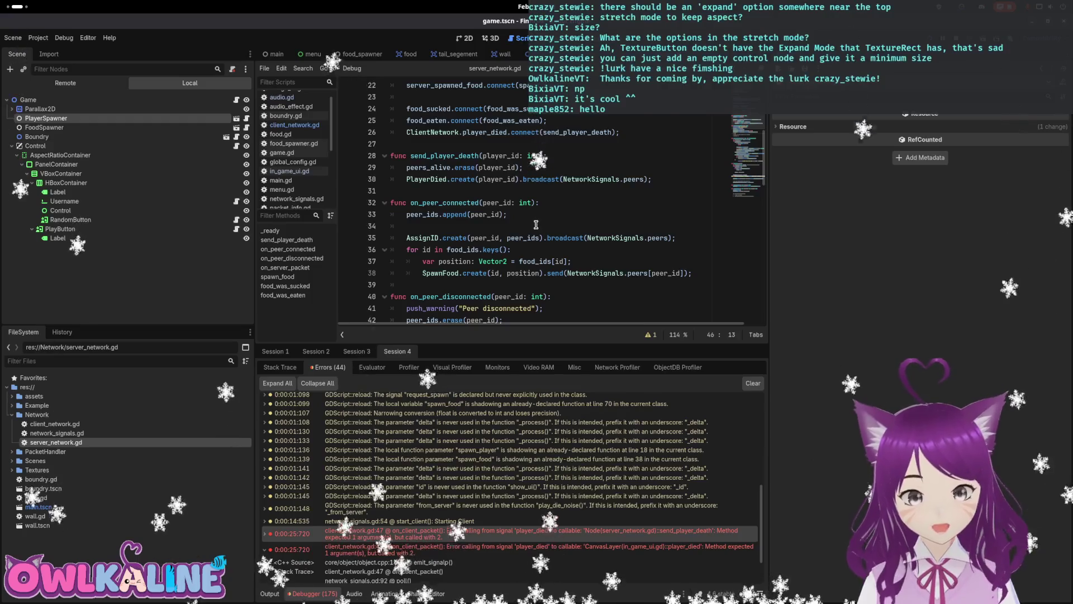
pyautogui.scroll(3, 531, 230)
pyautogui.scroll(-3, 508, 242)
pyautogui.scroll(3, 506, 241)
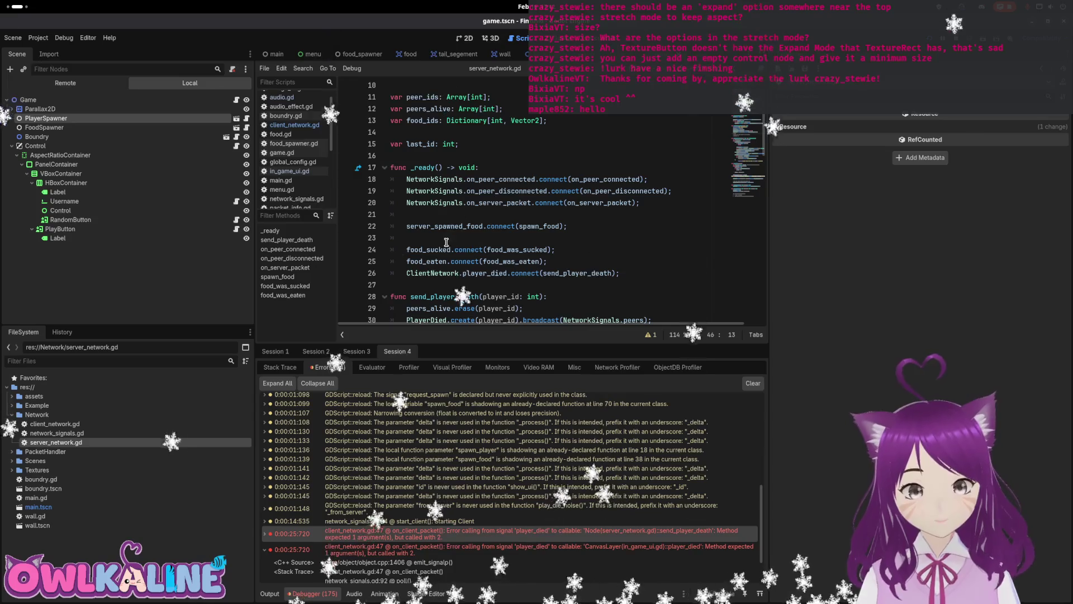
pyautogui.doubleClick(576, 273)
pyautogui.scroll(-3, 527, 223)
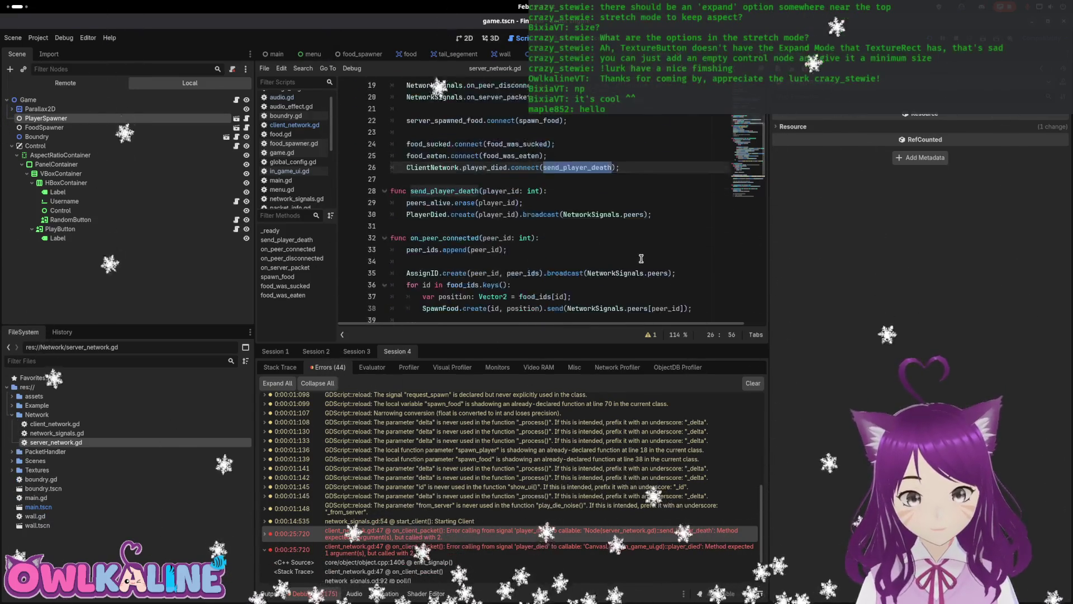
pyautogui.scroll(1, 527, 214)
# - Add ', from_server: bool' to send_player_death's parameters, then delete it again
pyautogui.click(543, 226)
pyautogui.write(',')
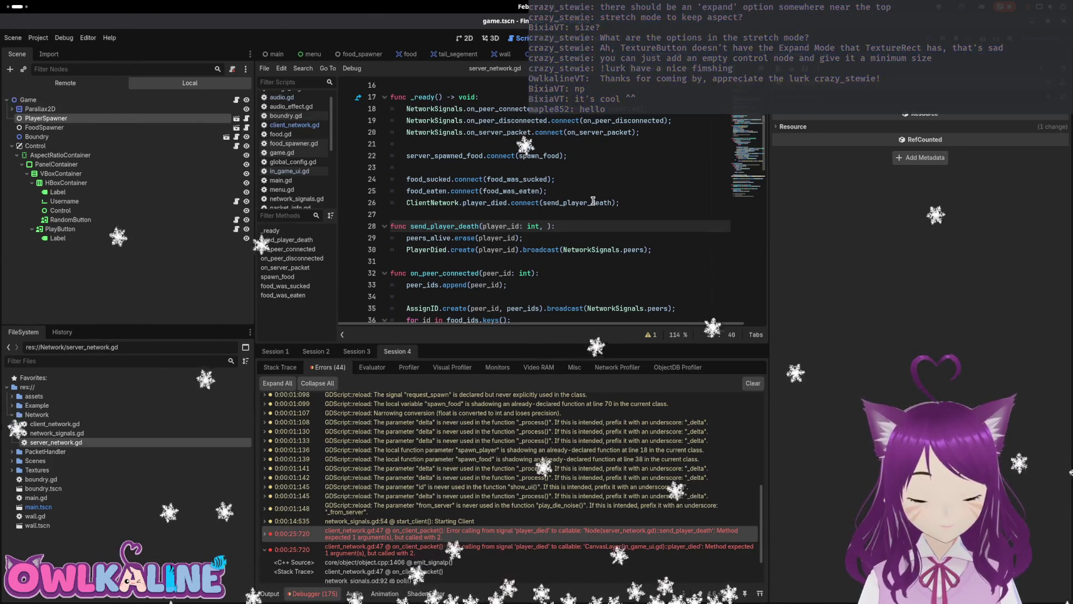
pyautogui.write(' from_server: boo')
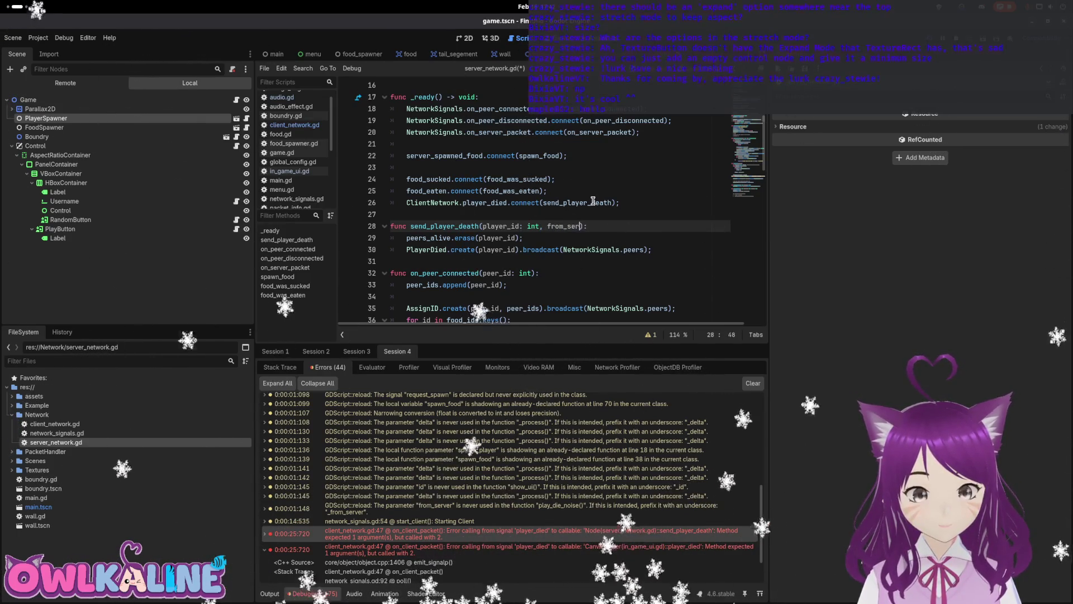
pyautogui.write('l')
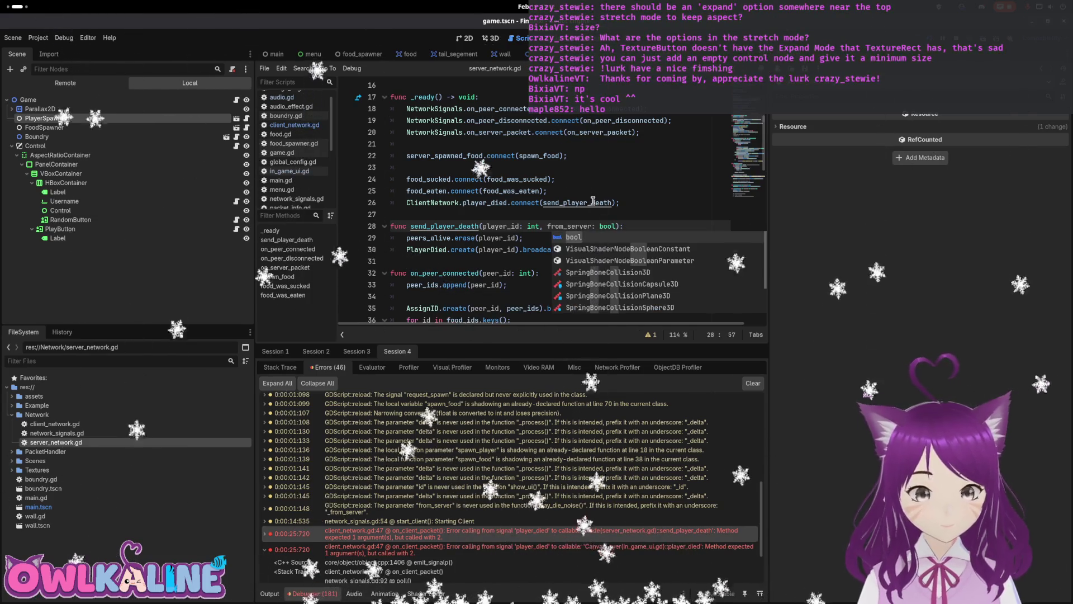
pyautogui.click(649, 212)
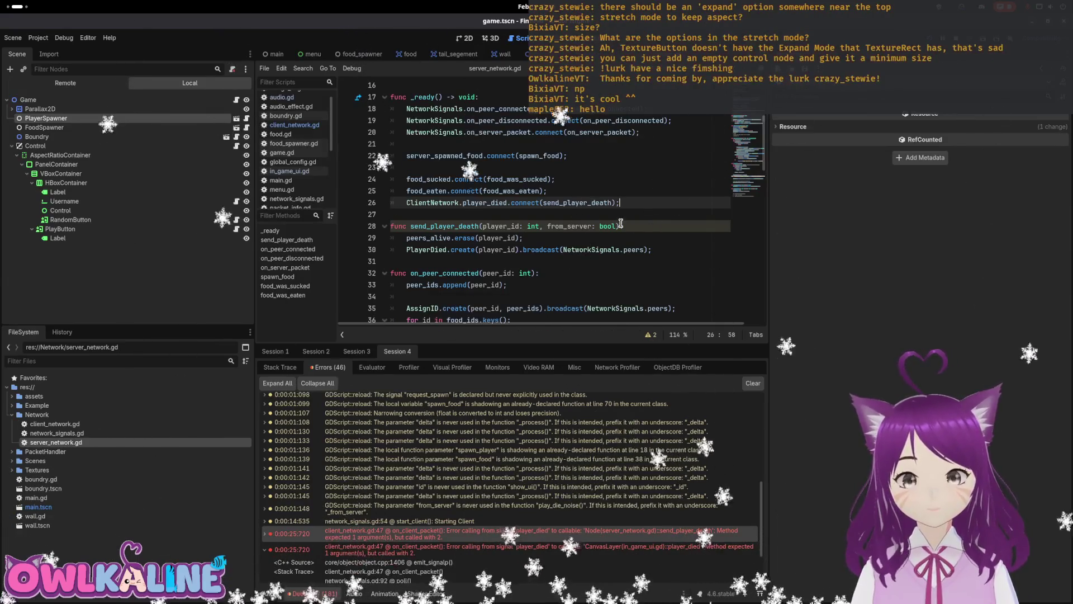
pyautogui.moveTo(620, 226); pyautogui.dragTo(540, 223)
pyautogui.press('BackSpace')
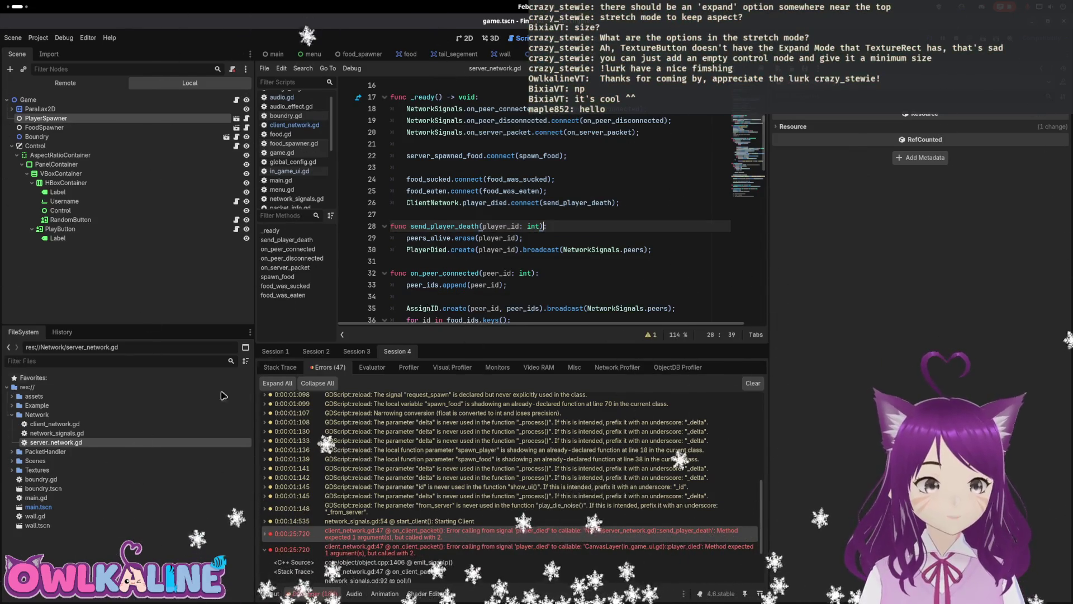
pyautogui.doubleClick(124, 428)
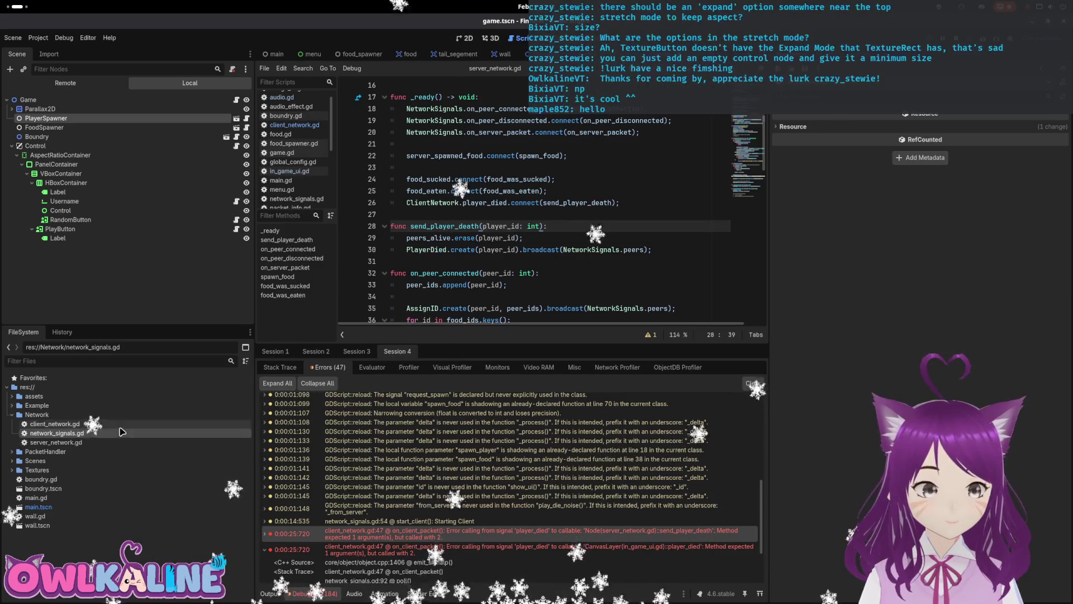
# - Remove the from_server argument and variable line from client_network.gd's emit code
pyautogui.press('BackSpace')
pyautogui.press('BackSpace')
pyautogui.press('BackSpace')
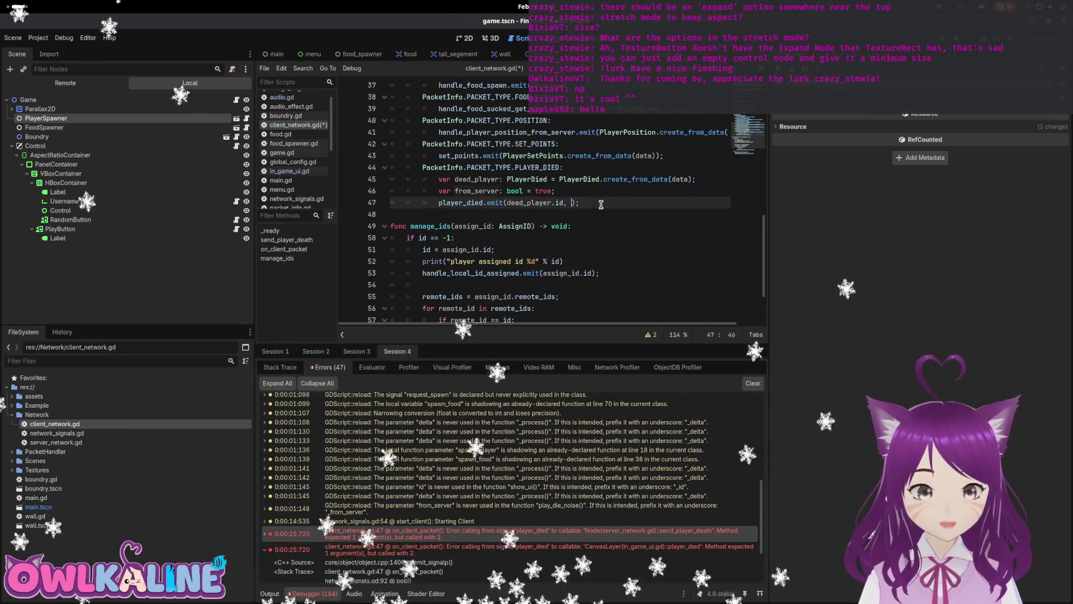
pyautogui.press('Up')
pyautogui.hotkey('shift', 'Home')
pyautogui.press('BackSpace')
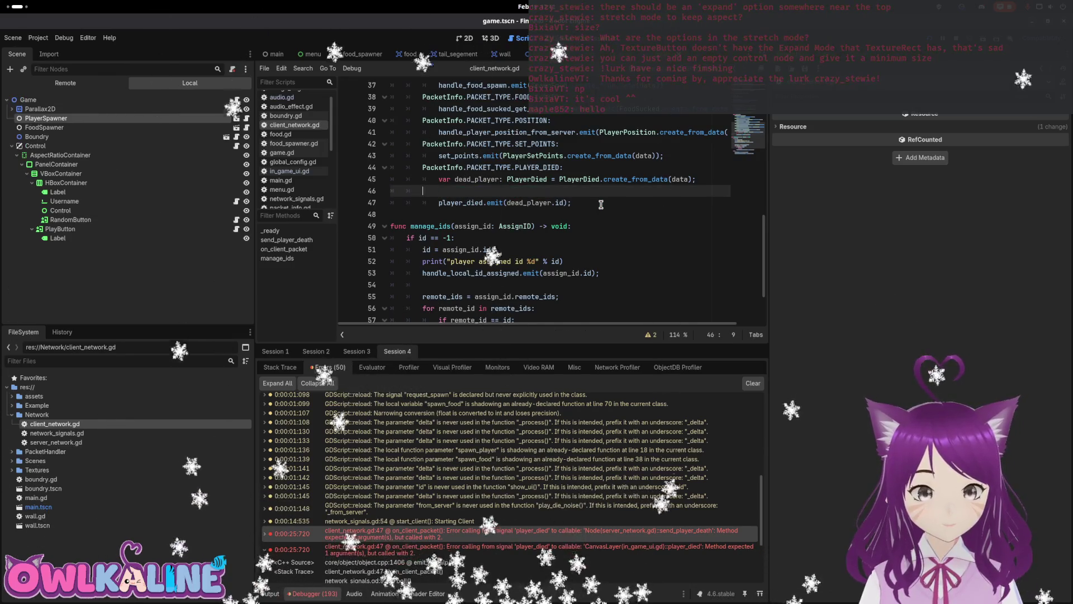
pyautogui.press('BackSpace')
pyautogui.press('BackSpace')
pyautogui.press('BackSpace')
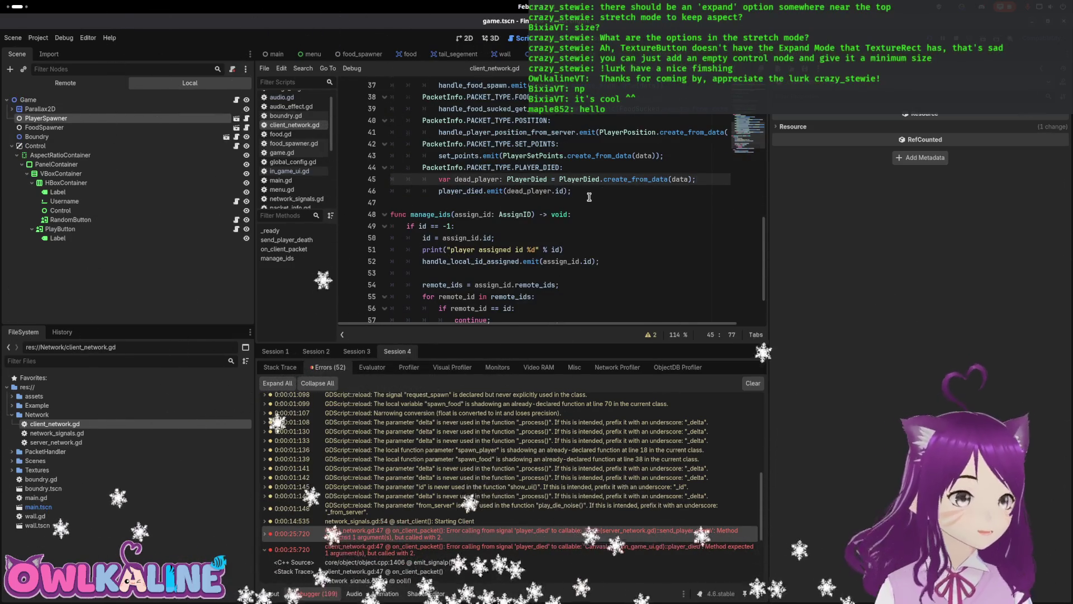
# - Delete the from_server: bool parameter from the player_died signal declaration
pyautogui.scroll(12, 589, 197)
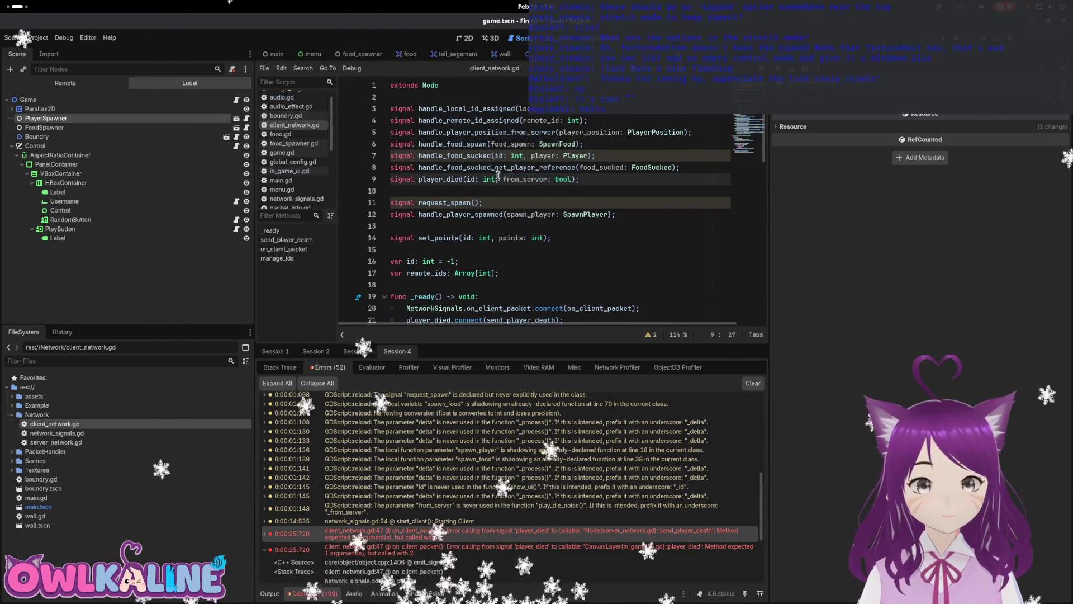
pyautogui.moveTo(495, 175); pyautogui.dragTo(565, 175)
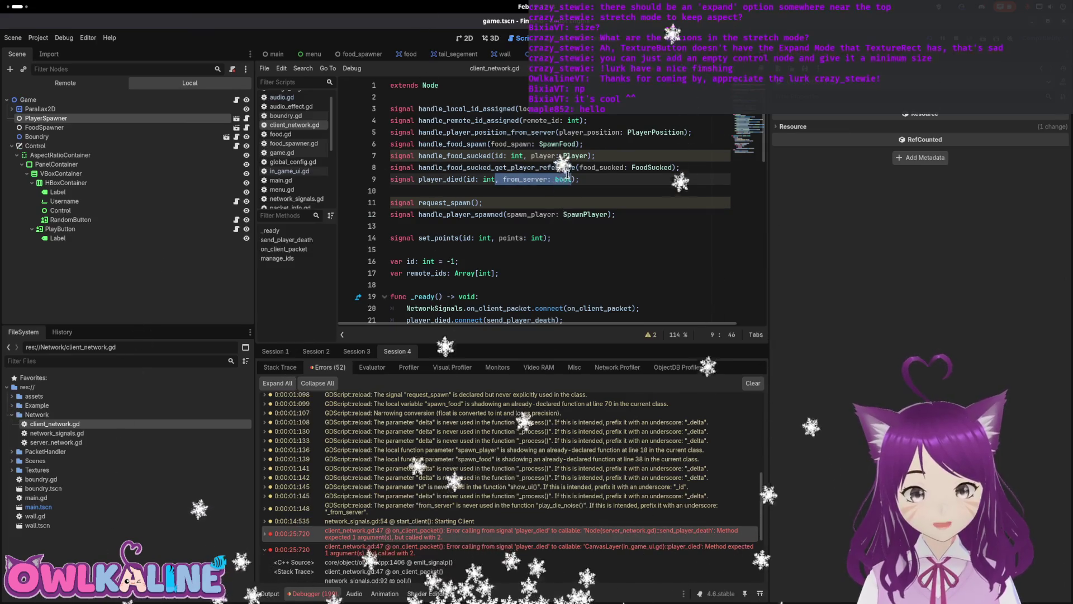
pyautogui.press('BackSpace')
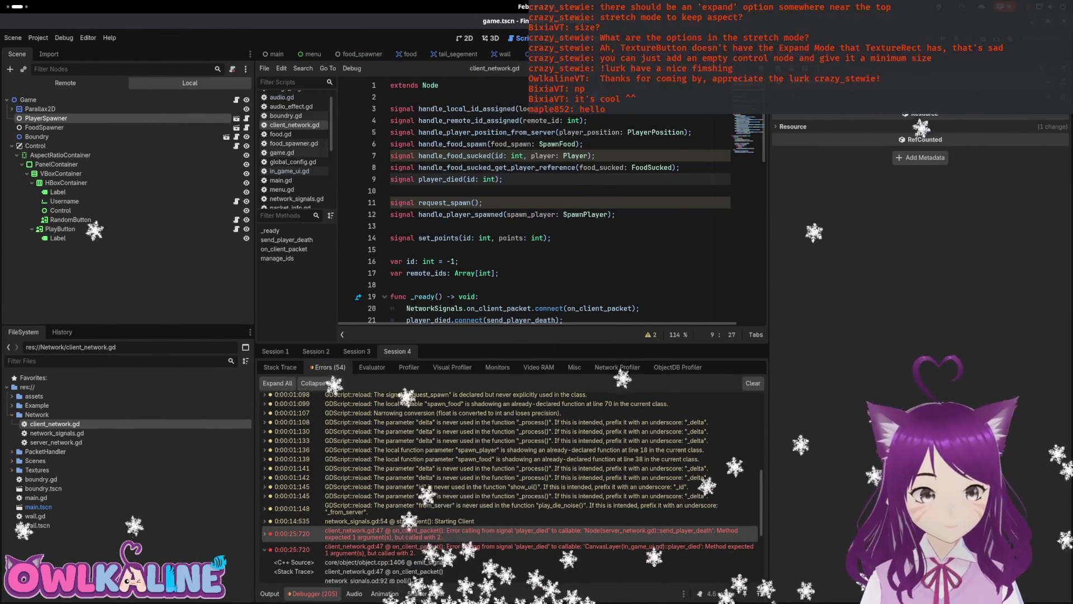
pyautogui.hotkey('ctrl', 'Tab')
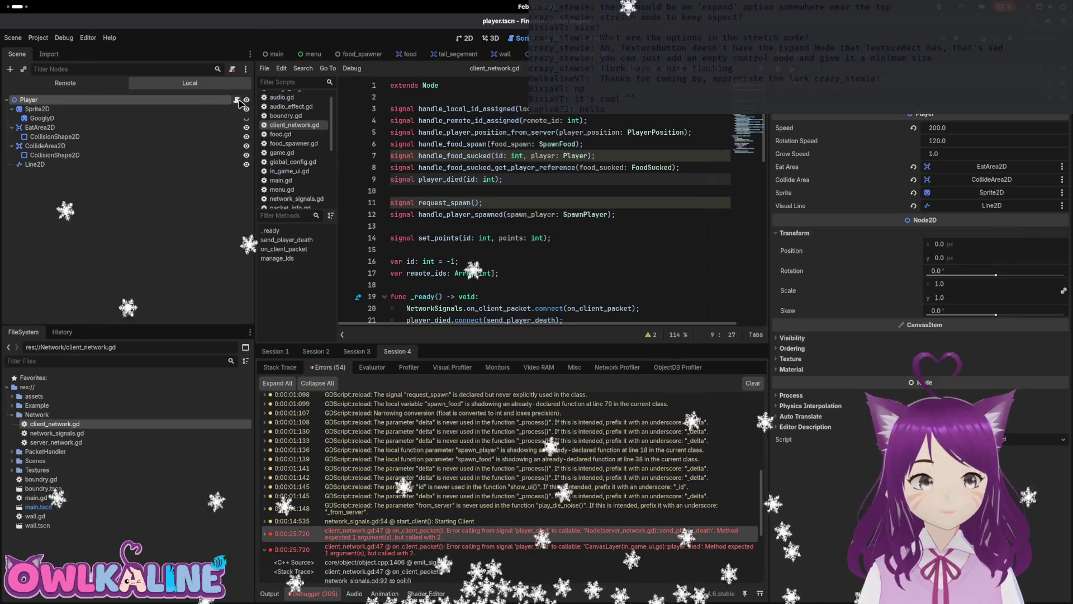
# - Comment out the ClientNetwork player_died emit lines in player.gd's die()
pyautogui.click(236, 100)
pyautogui.scroll(10, 487, 157)
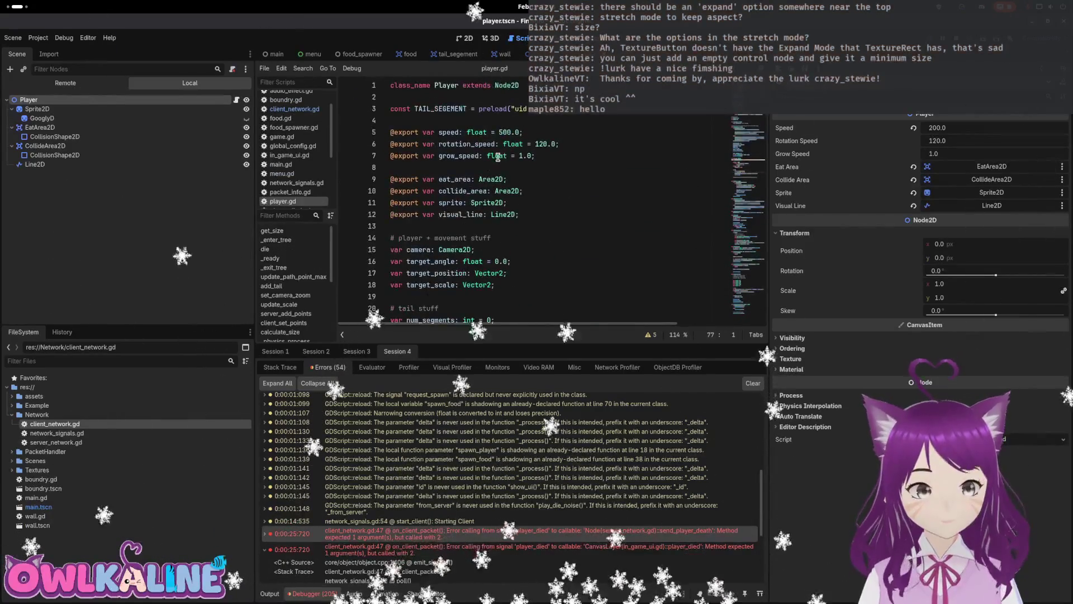
pyautogui.scroll(-10, 475, 162)
pyautogui.scroll(-8, 470, 164)
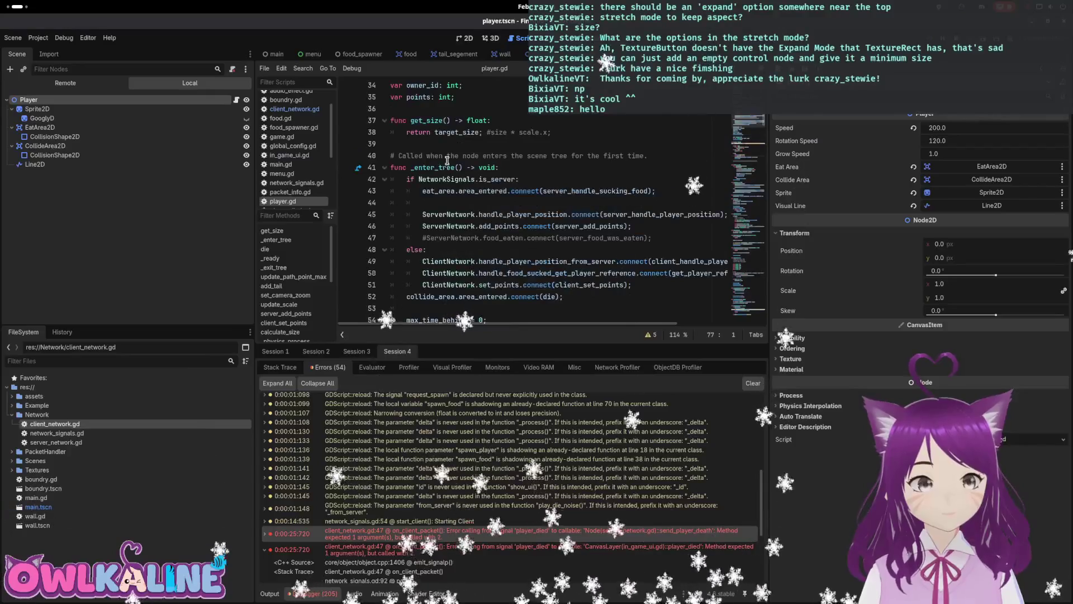
pyautogui.scroll(-3, 455, 152)
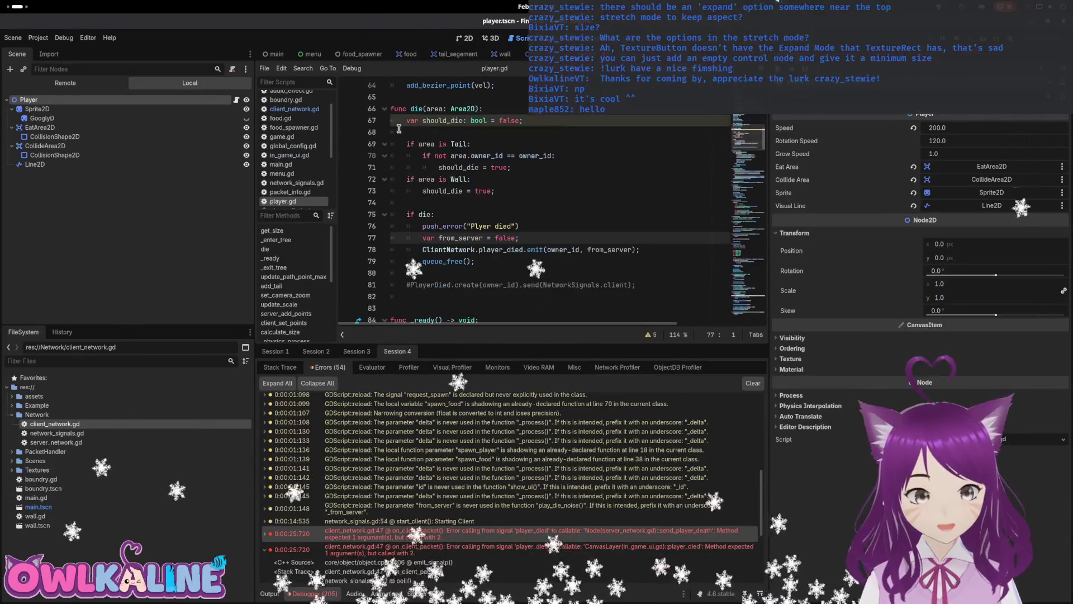
pyautogui.click(421, 250)
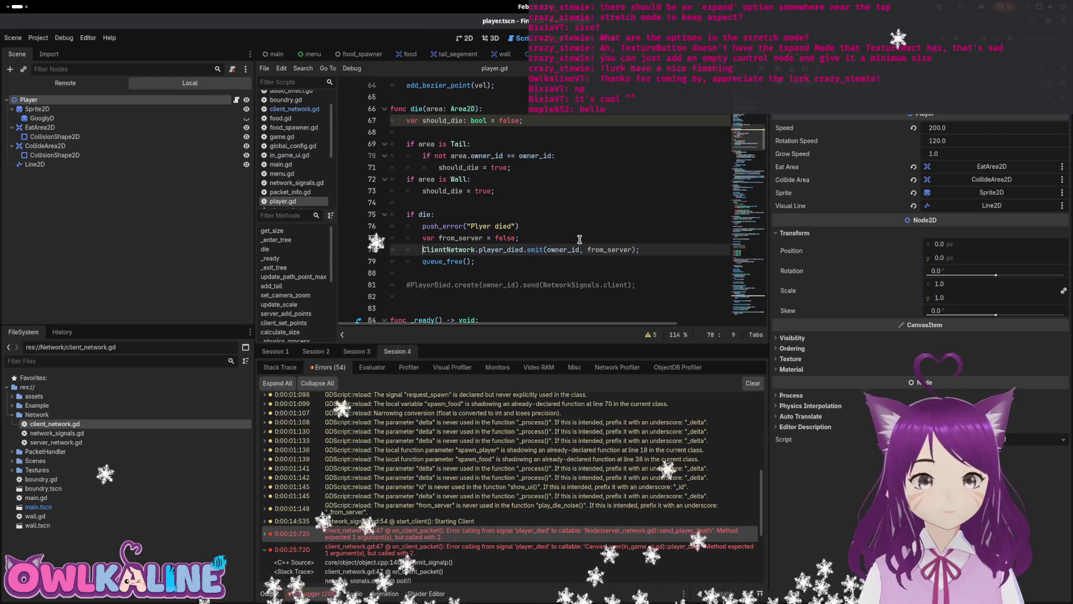
pyautogui.write('#')
pyautogui.press('Up')
pyautogui.press('Left')
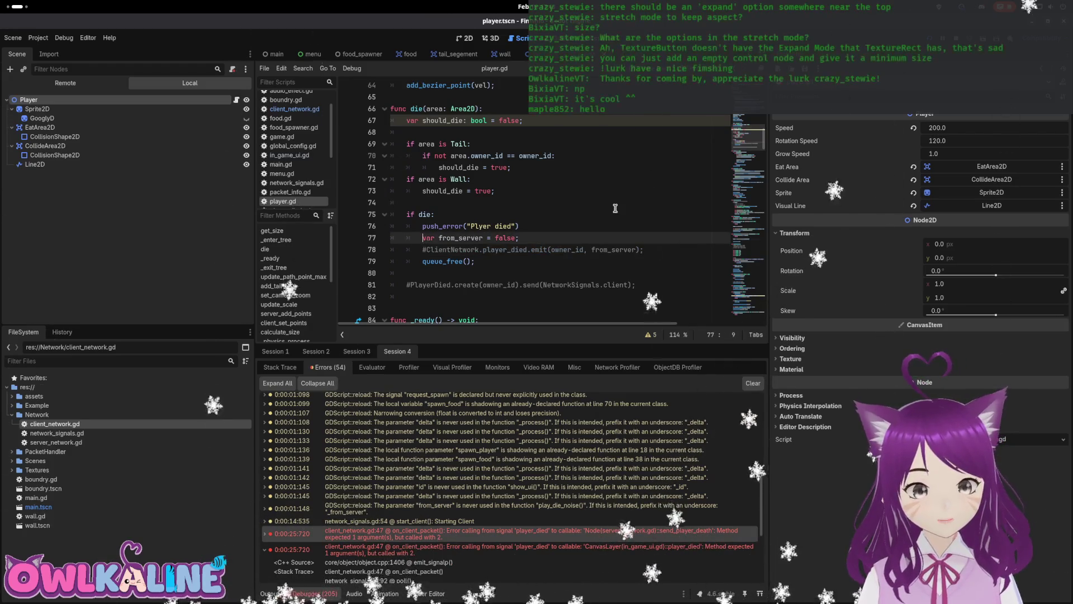
pyautogui.press('Left')
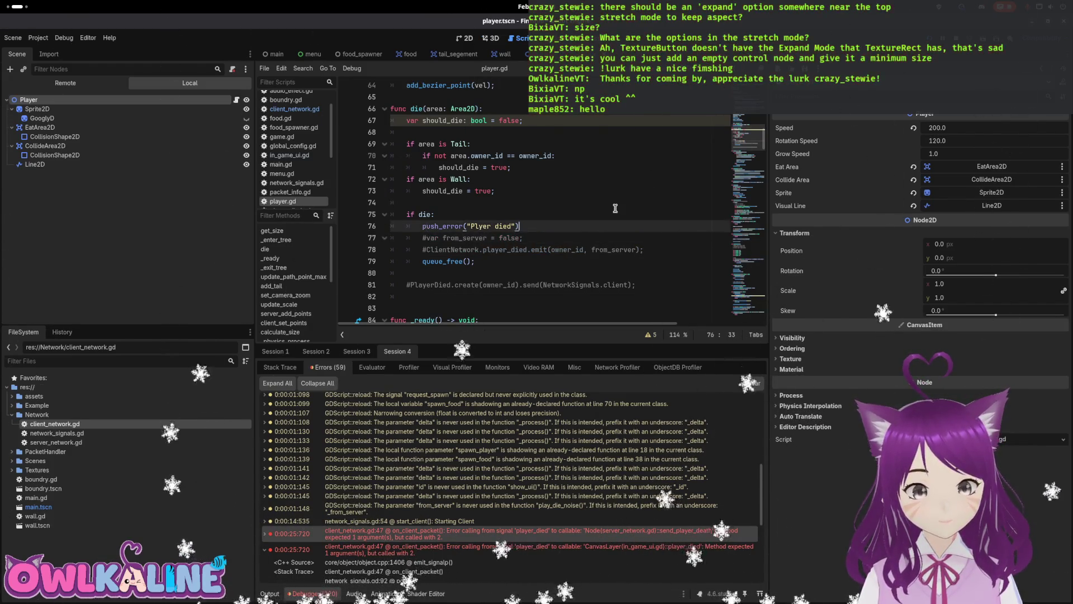
pyautogui.press('Return')
pyautogui.press('Up')
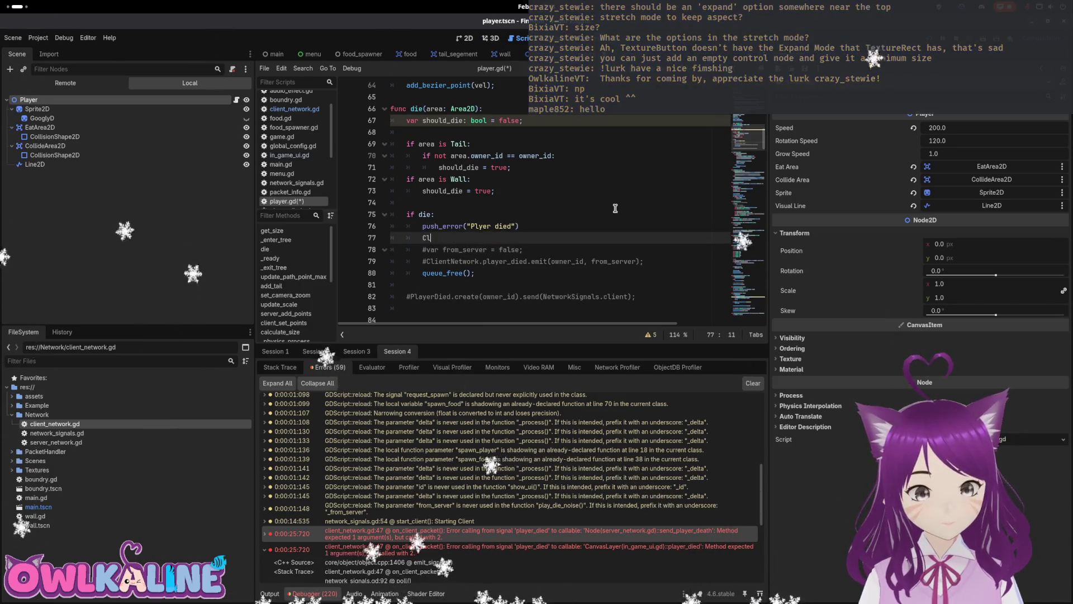
# - Write PlayerDied.create(owner_id).send(NetworkSignals.client); in die() and save player.gd
pyautogui.press('BackSpace')
pyautogui.press('BackSpace')
pyautogui.press('BackSpace')
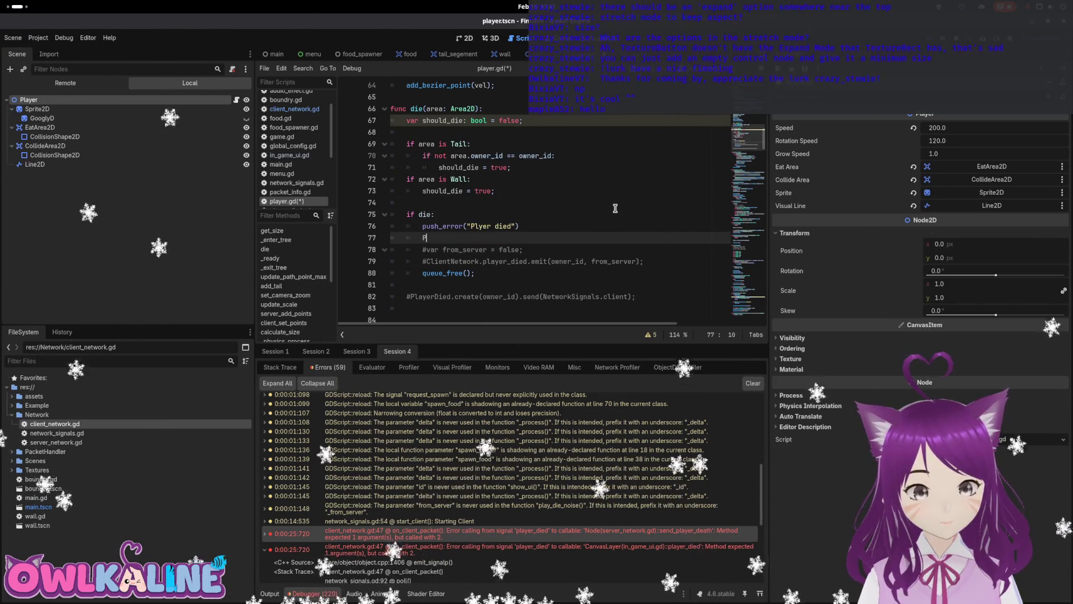
pyautogui.write('PlayerDied.')
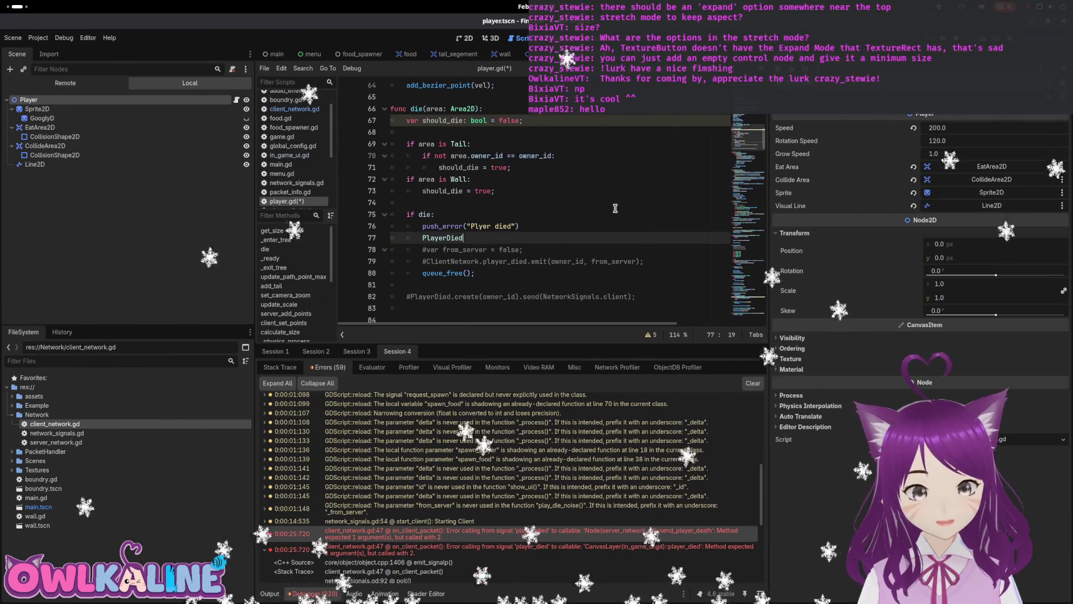
pyautogui.press('Return')
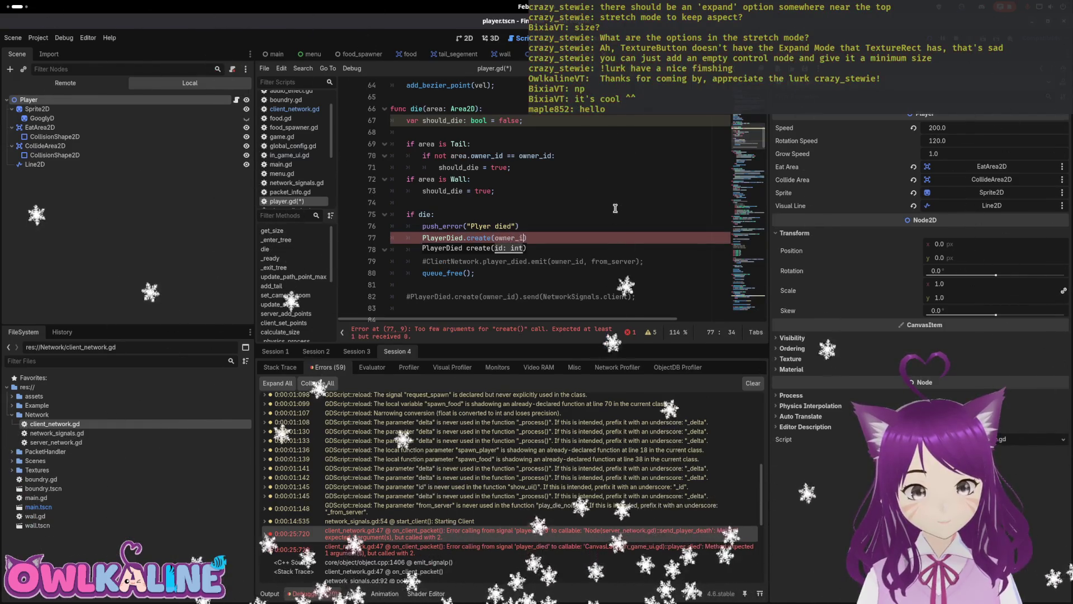
pyautogui.write('r_id).s')
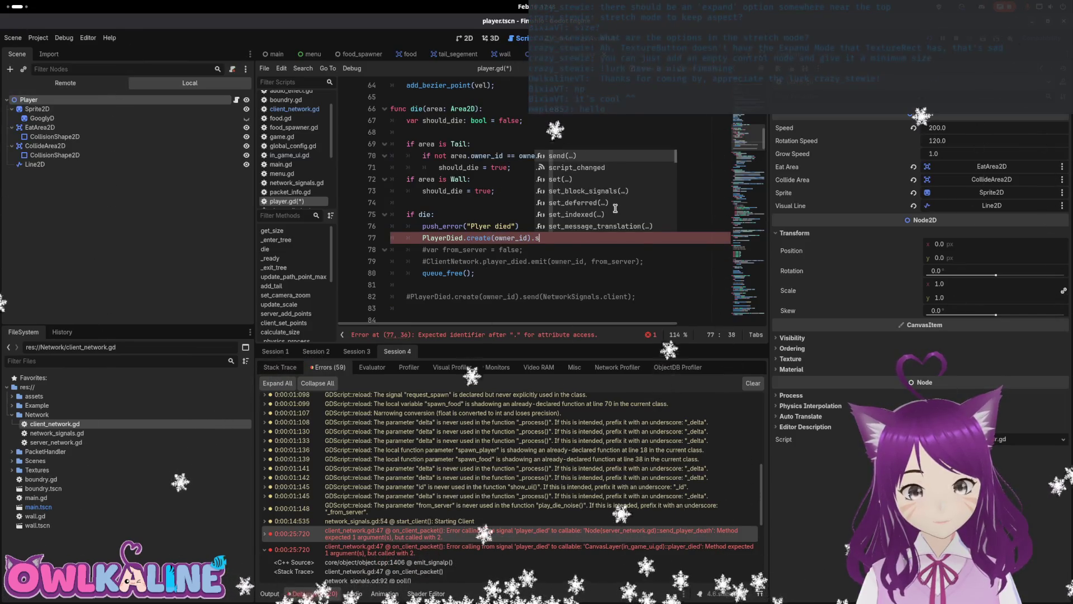
pyautogui.press('Return')
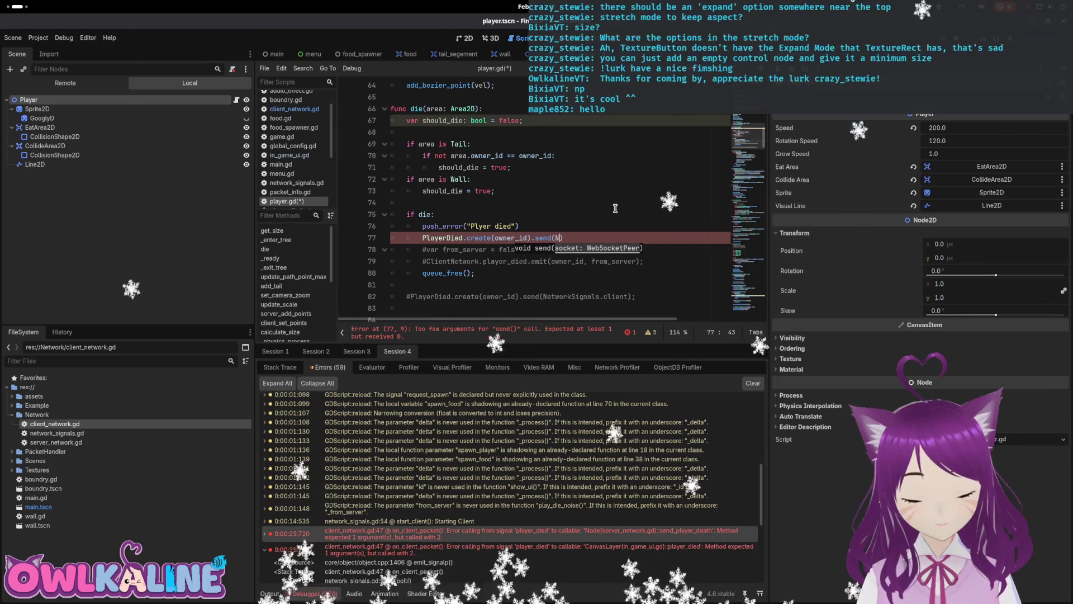
pyautogui.write('etworkSignals.clie')
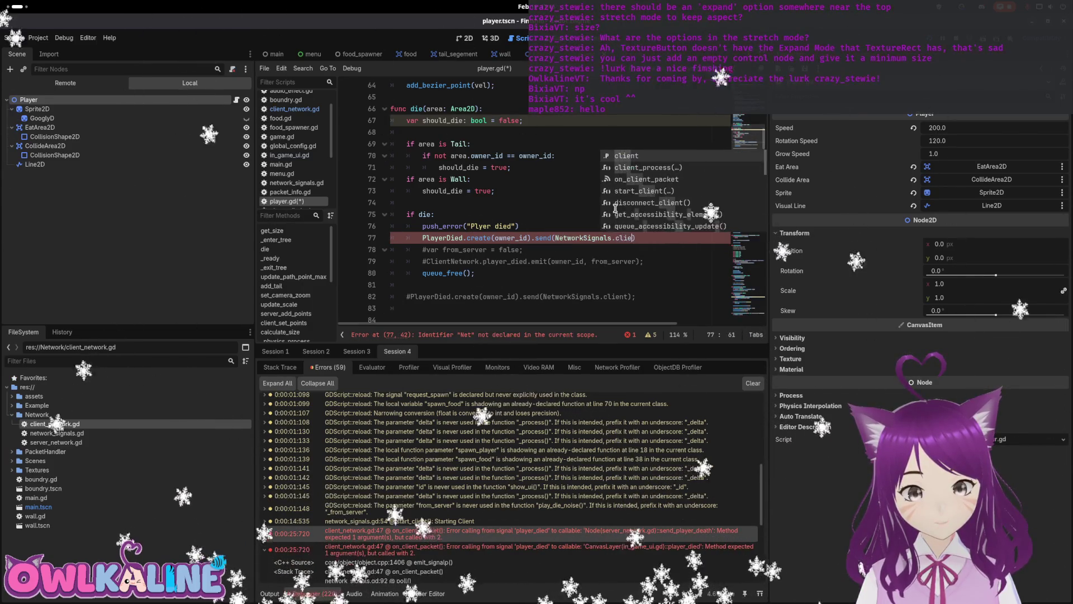
pyautogui.press('Return')
pyautogui.press('End')
pyautogui.write(';')
pyautogui.hotkey('ctrl', 's')
pyautogui.press('Down')
pyautogui.press('Down')
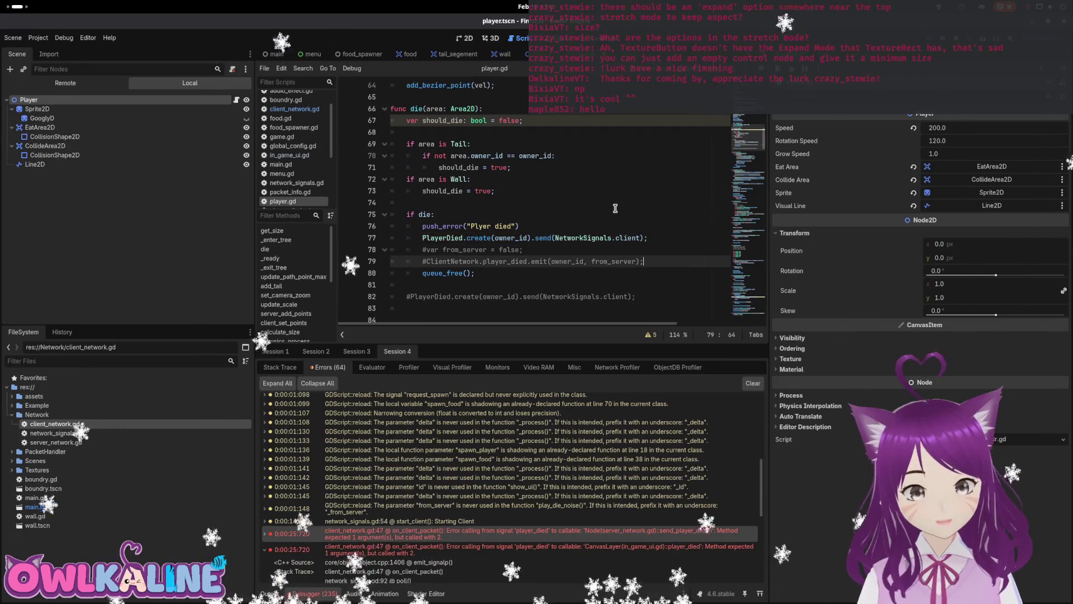
# - Delete the old commented-out lines, then stop and rerun the game
pyautogui.hotkey('shift', 'Up')
pyautogui.hotkey('shift', 'Up')
pyautogui.press('BackSpace')
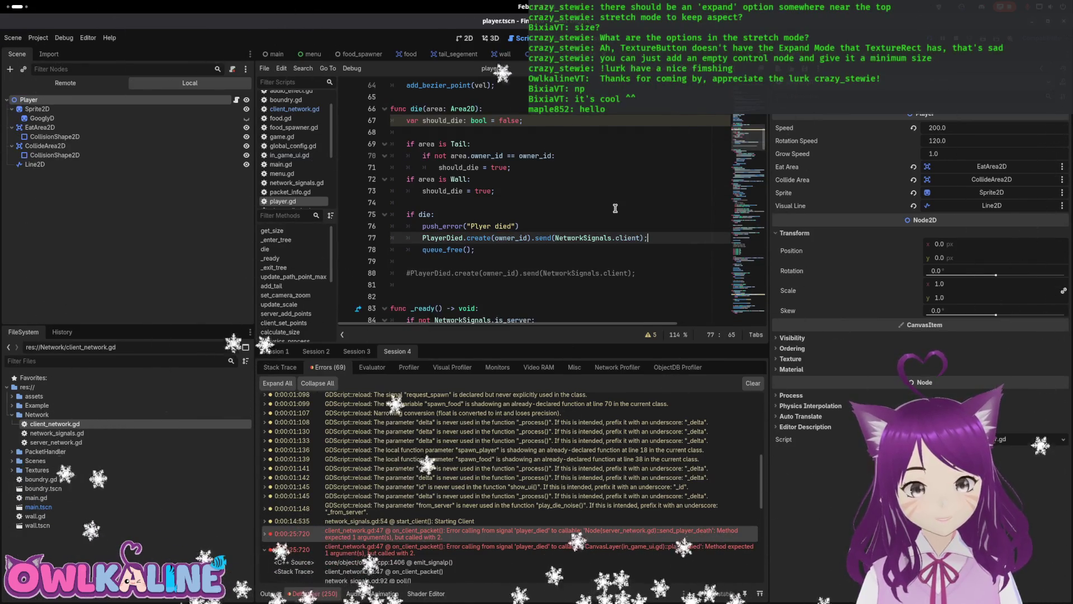
pyautogui.press('F8')
pyautogui.press('F5')
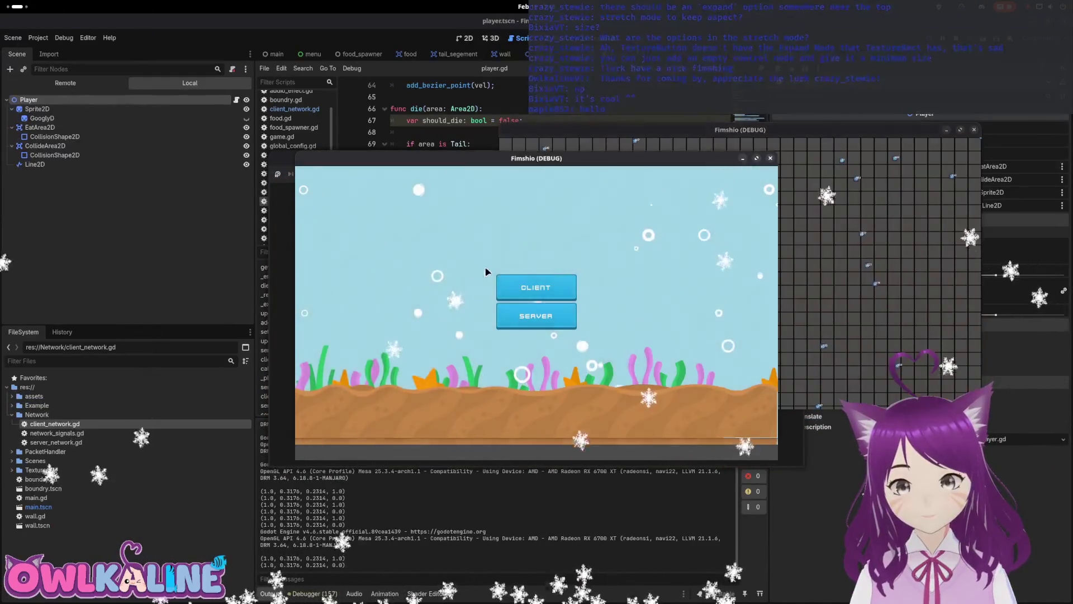
# - Play a client game, then jump from the PlayerDied.send null-value error to its code
pyautogui.click(552, 323)
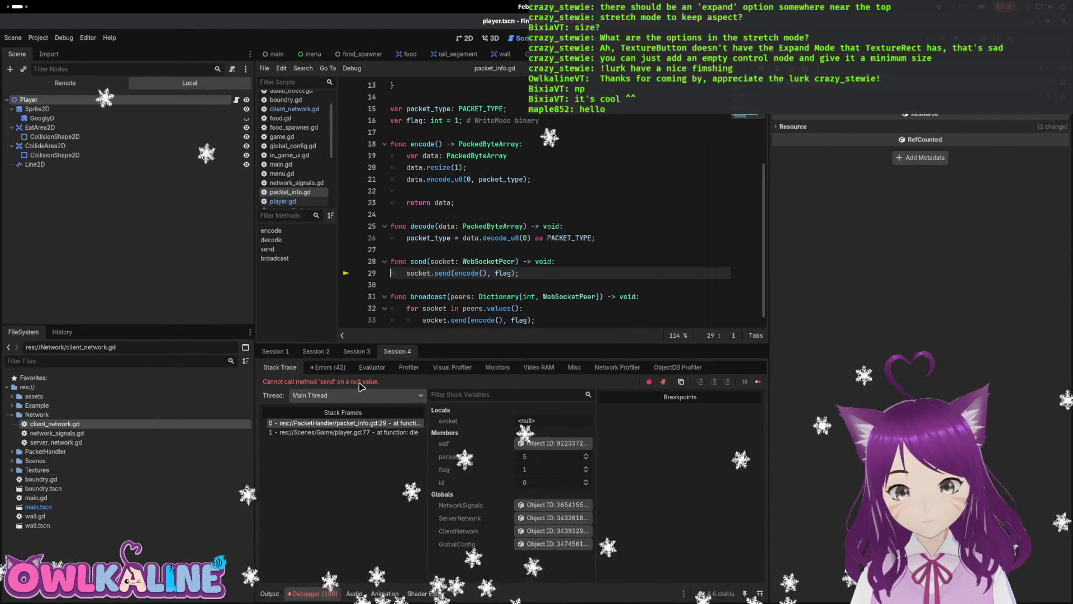
pyautogui.click(329, 367)
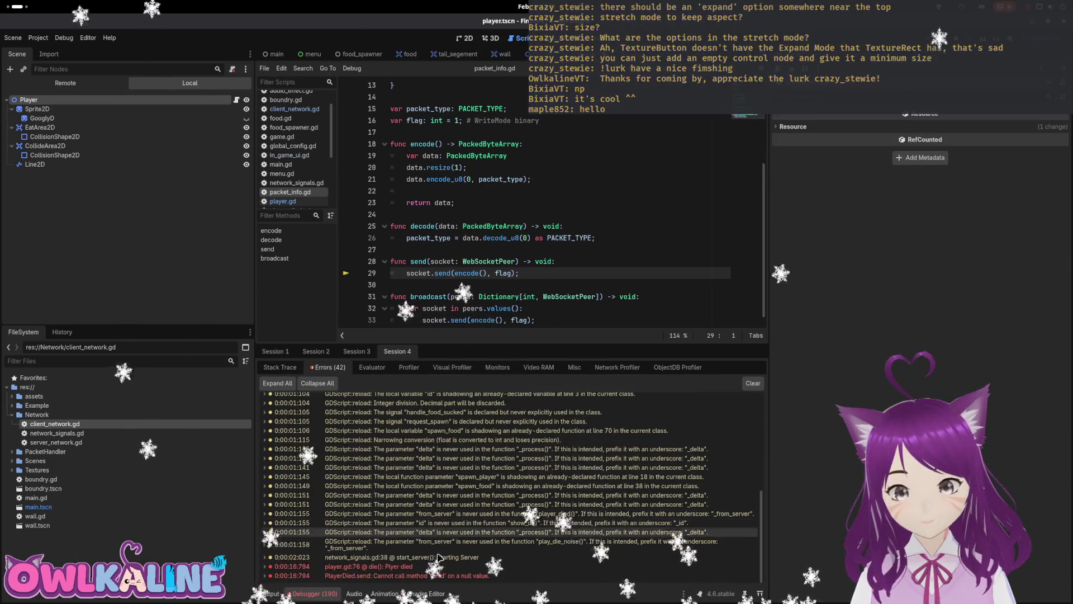
pyautogui.click(440, 568)
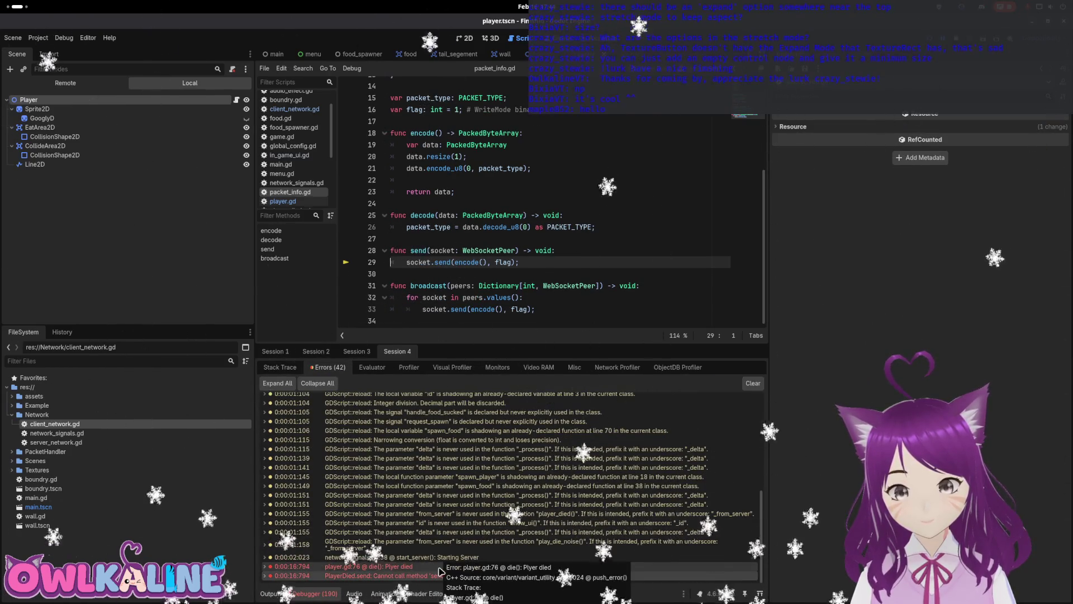
pyautogui.doubleClick(440, 568)
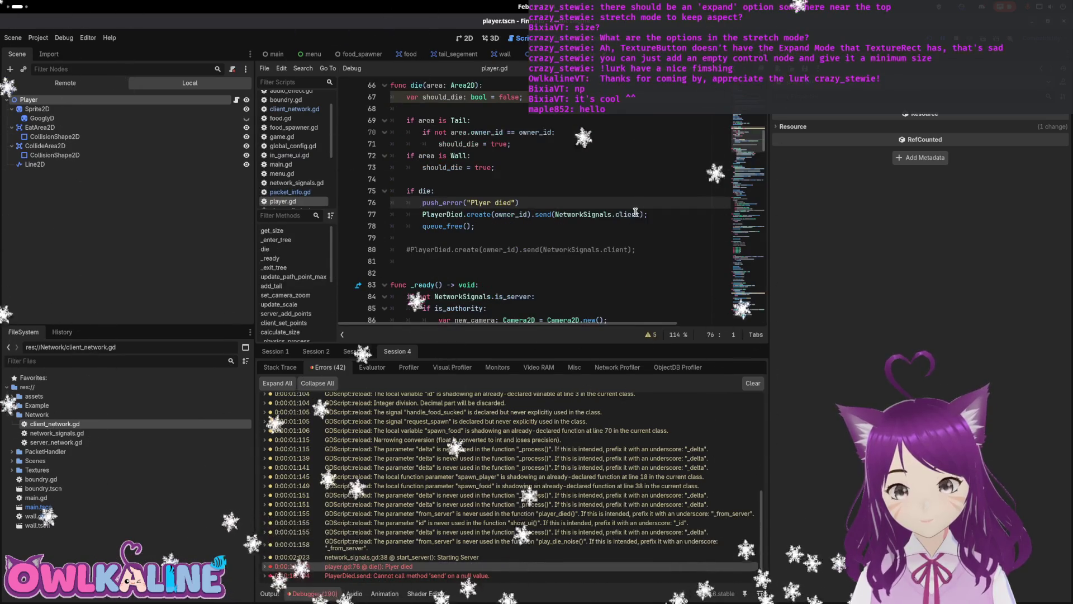
# - Scroll player.gd to func die(area: Area2D) and open a blank line at its start
pyautogui.scroll(3, 570, 232)
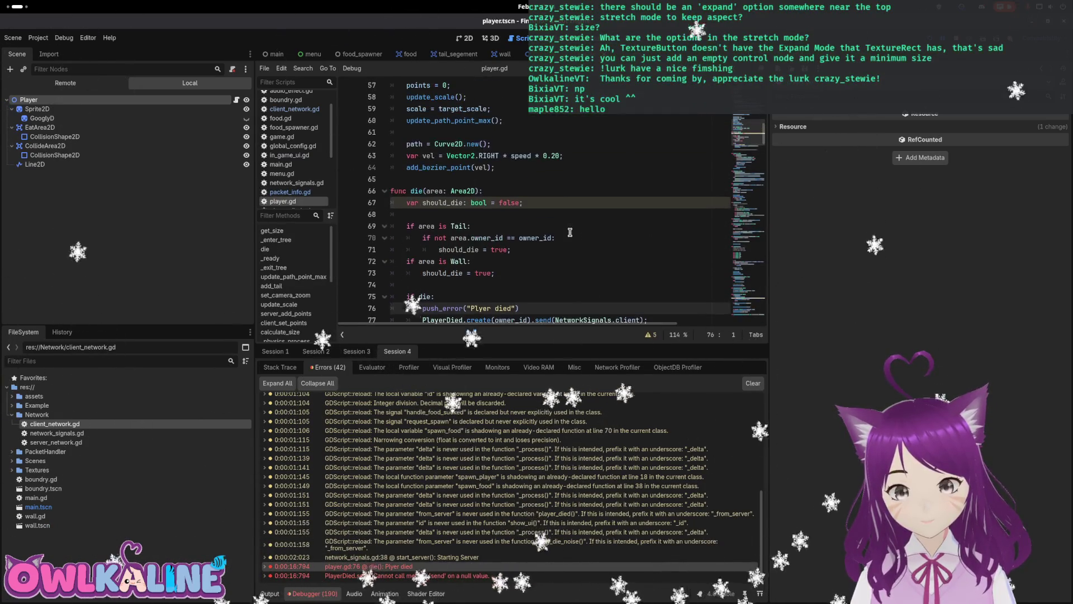
pyautogui.scroll(-2, 483, 215)
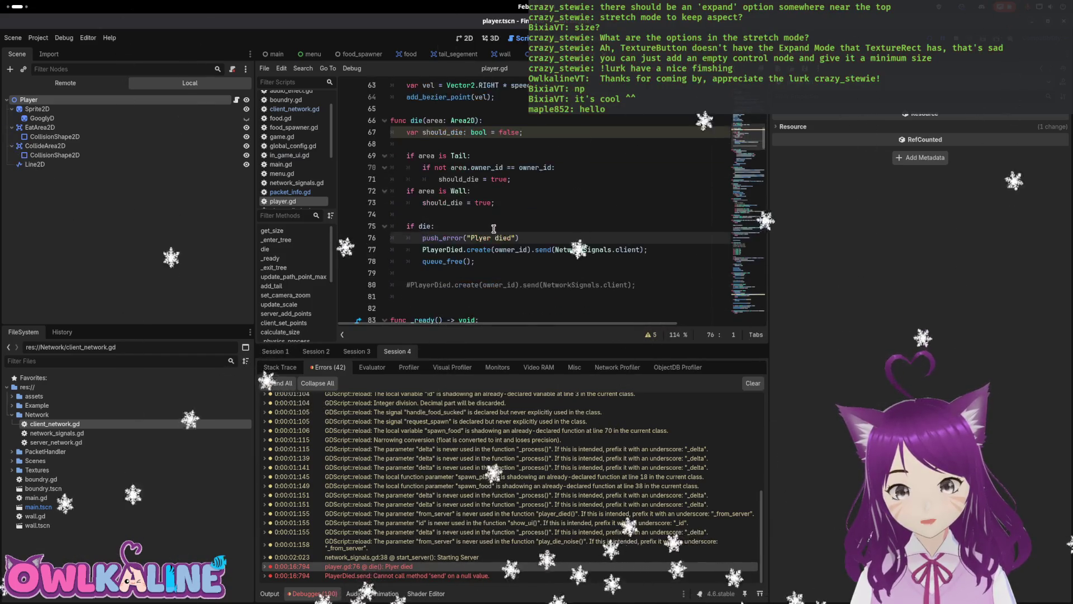
pyautogui.scroll(-1, 561, 248)
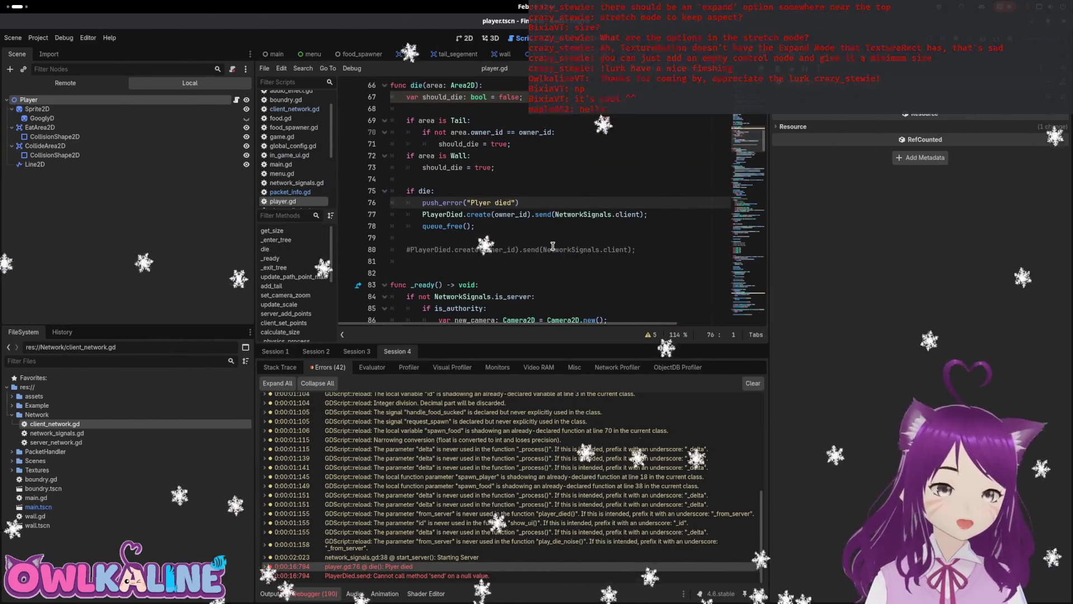
pyautogui.moveTo(561, 248)
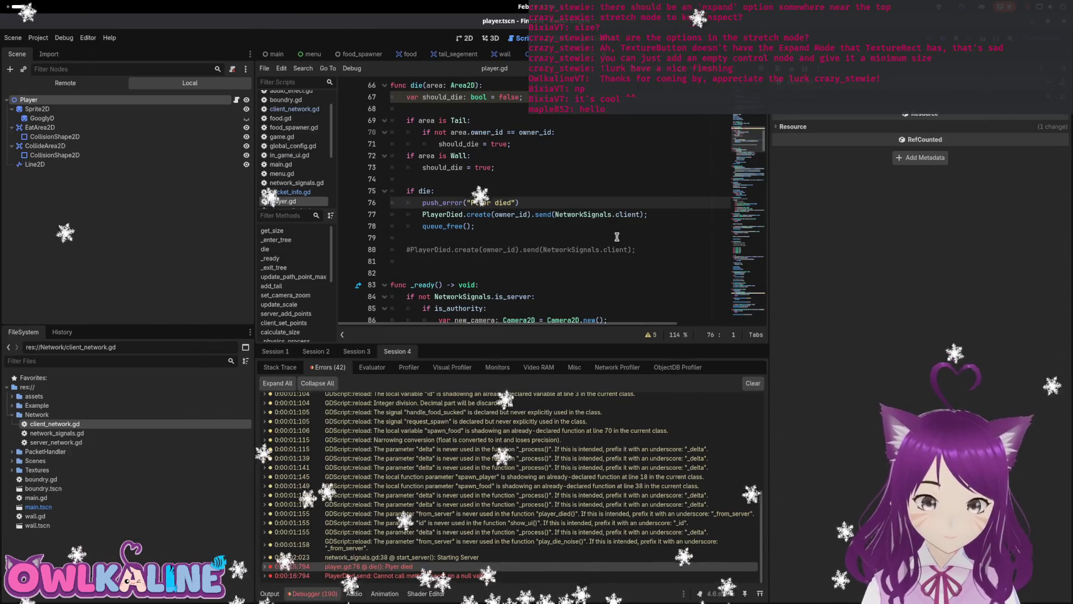
pyautogui.scroll(-3, 617, 237)
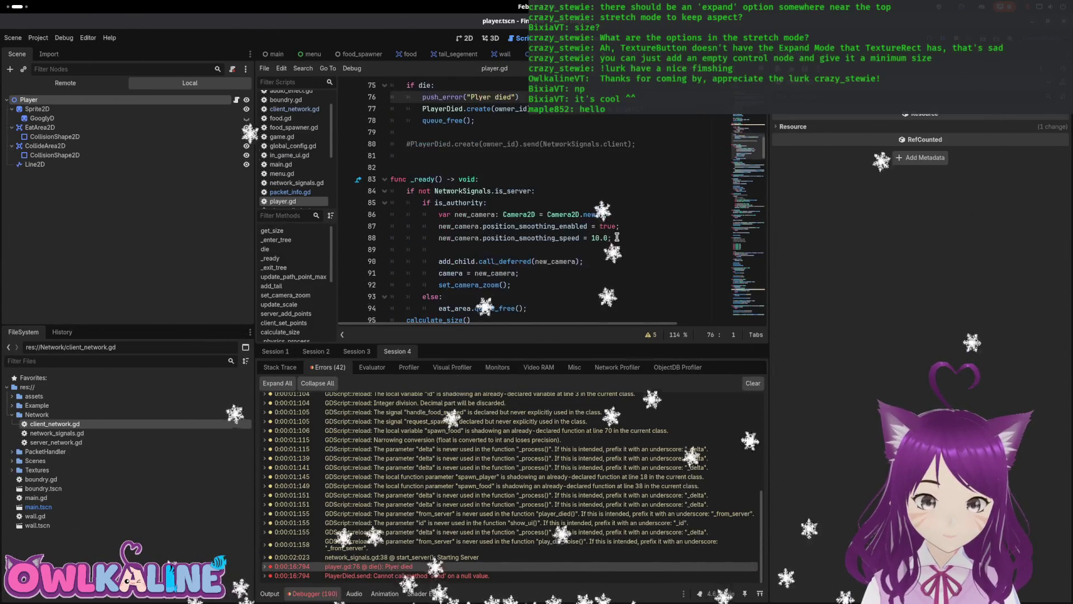
pyautogui.scroll(4, 613, 236)
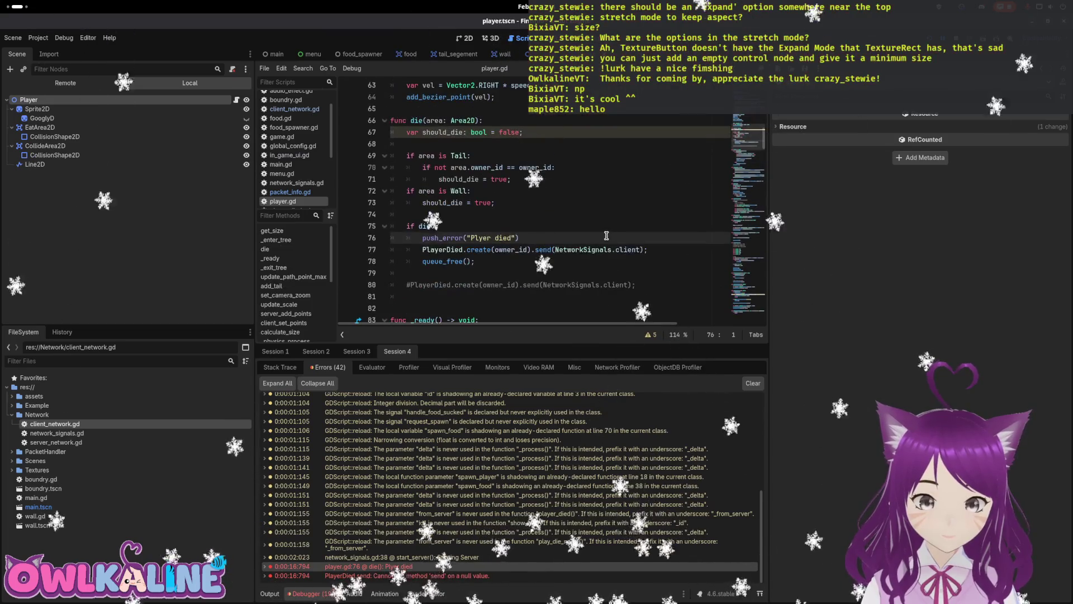
pyautogui.scroll(1, 582, 233)
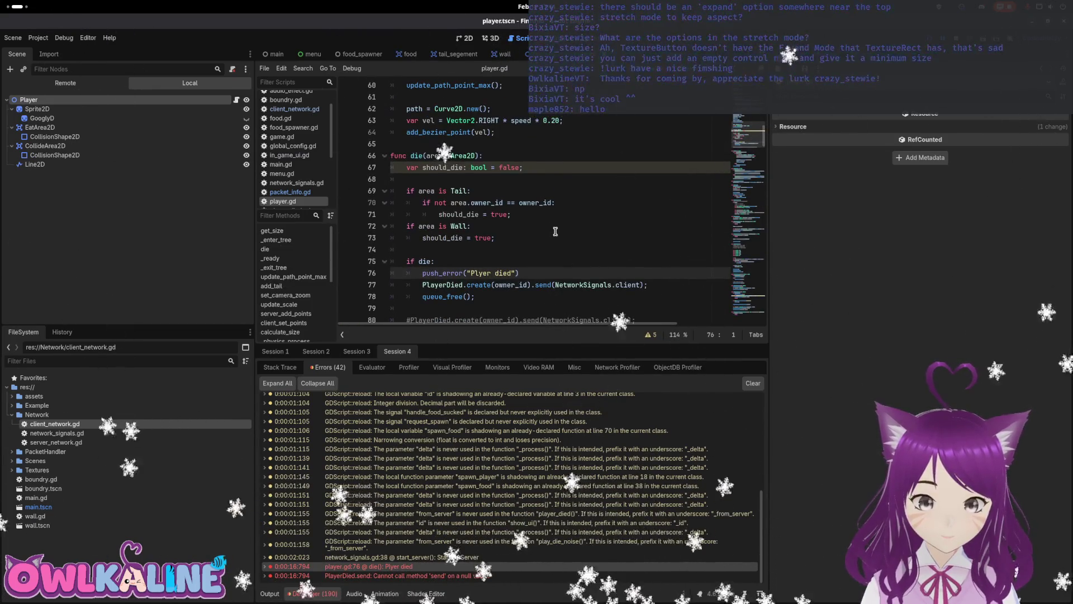
pyautogui.click(522, 157)
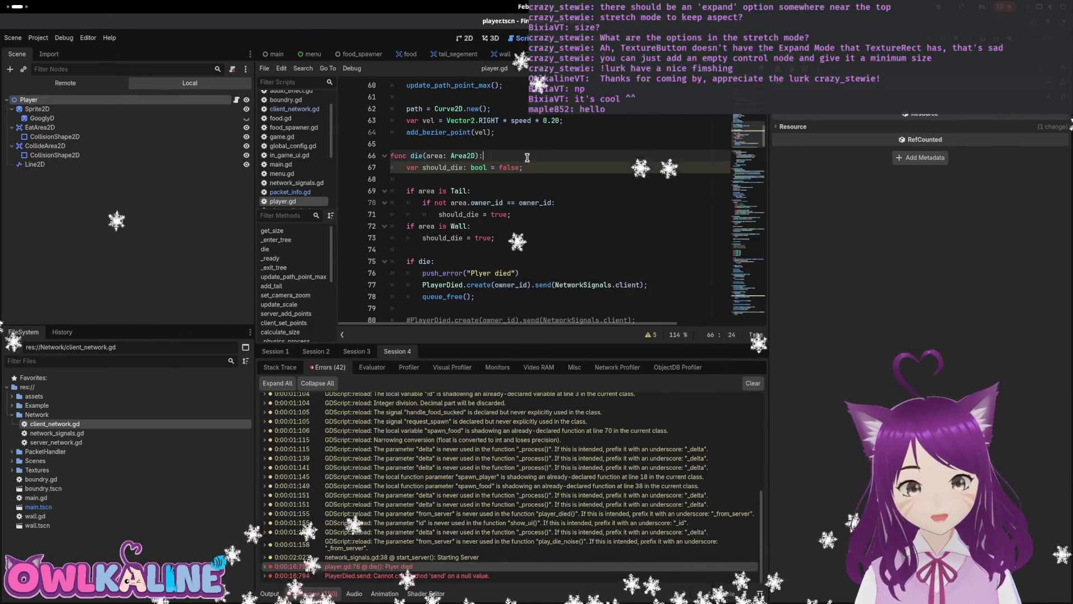
pyautogui.press('Return')
pyautogui.press('Return')
# - Add an 'if not is_authority:' guard with a return at the top of die()
pyautogui.press('Up')
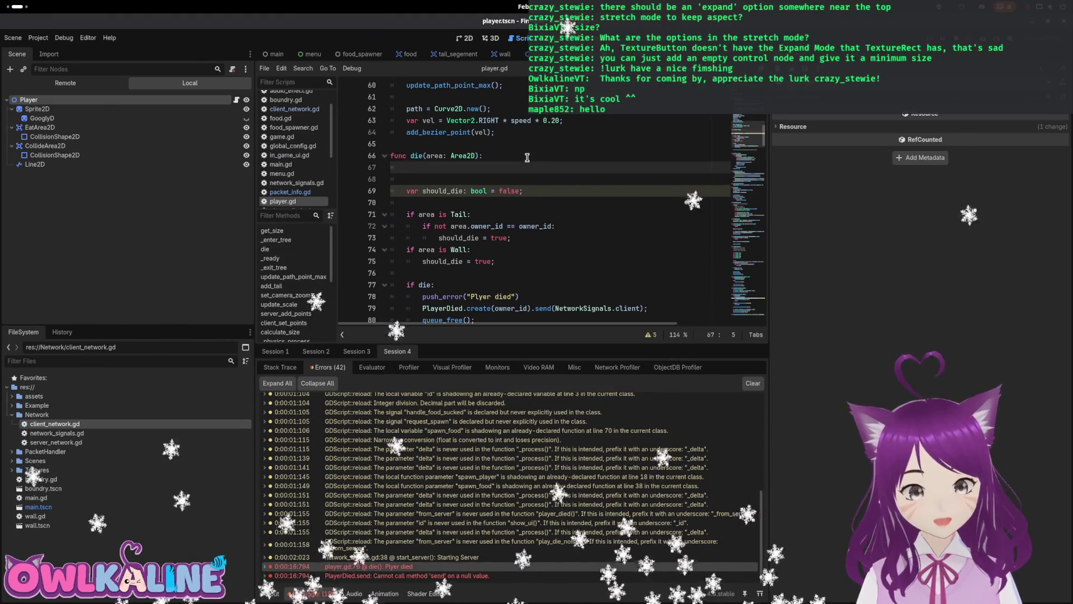
pyautogui.write('if auth')
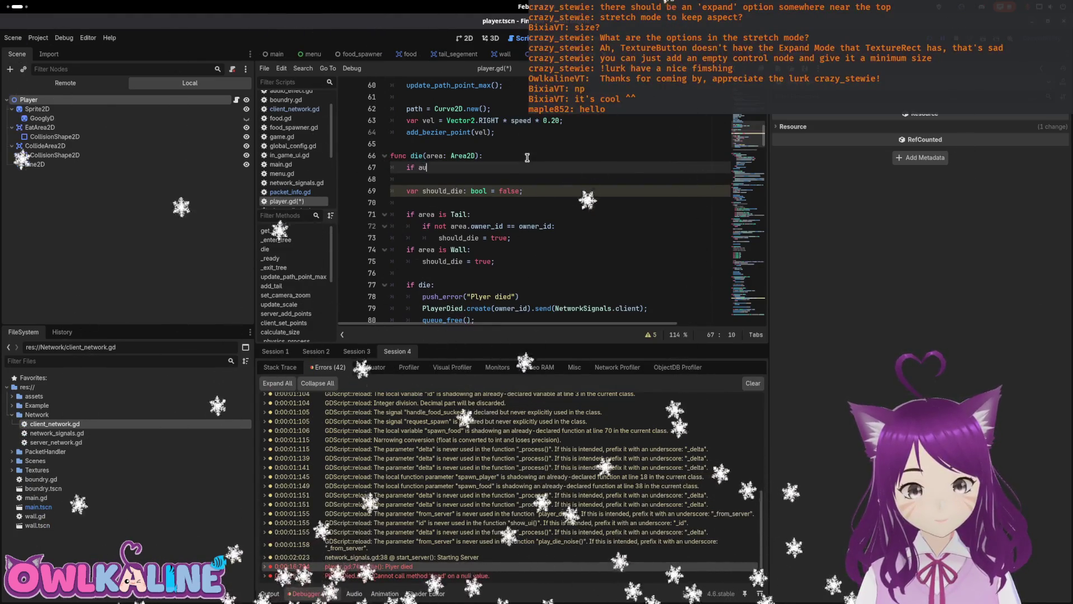
pyautogui.press('Return')
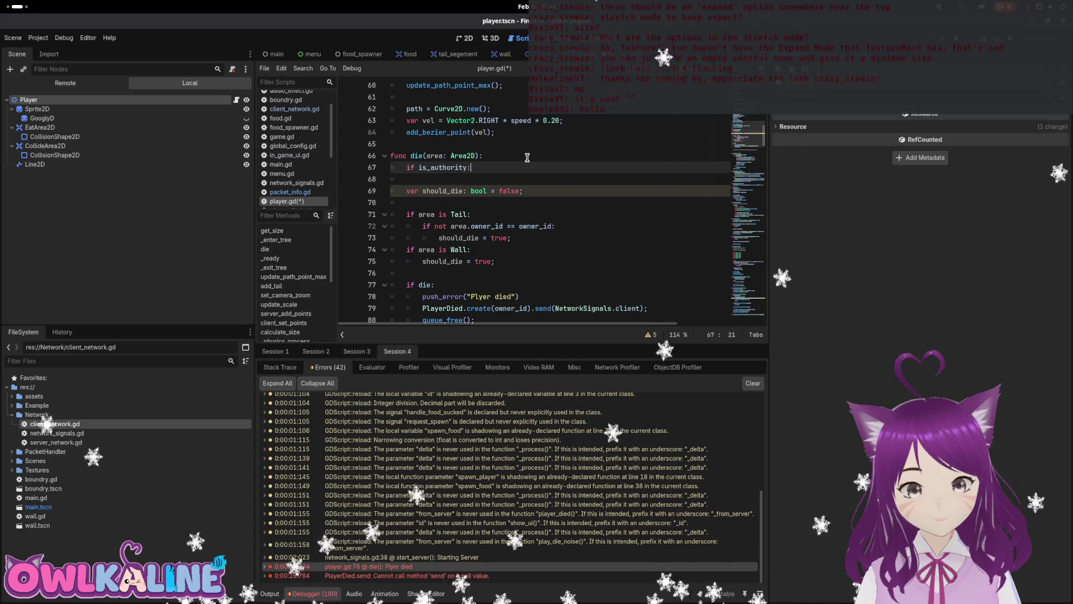
pyautogui.press('Return')
pyautogui.write('return')
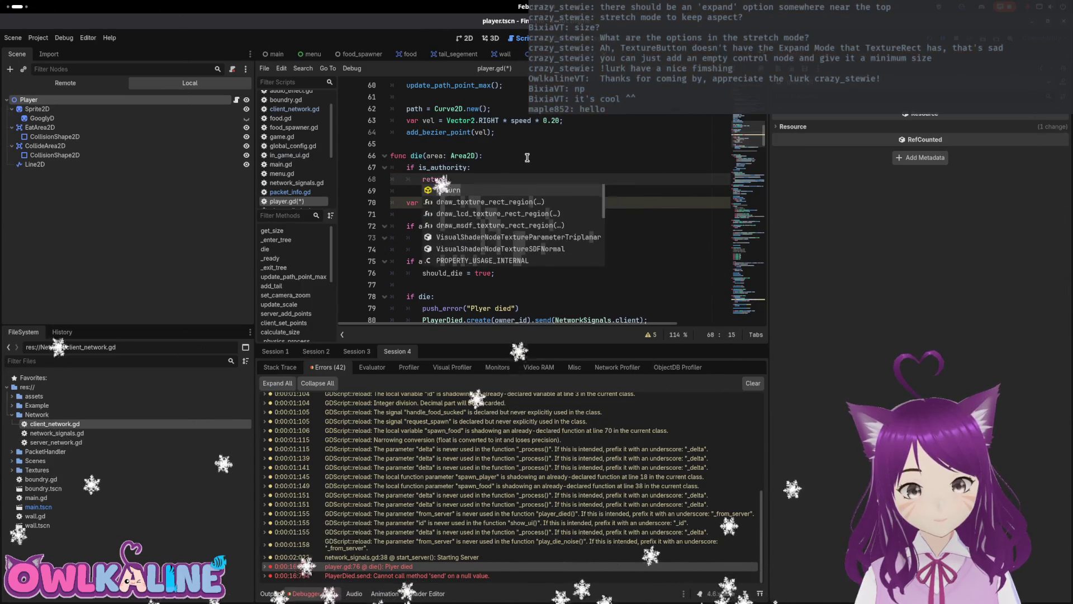
pyautogui.press('Return')
pyautogui.press('Up')
pyautogui.press('Left')
pyautogui.press('Left')
pyautogui.press('Left')
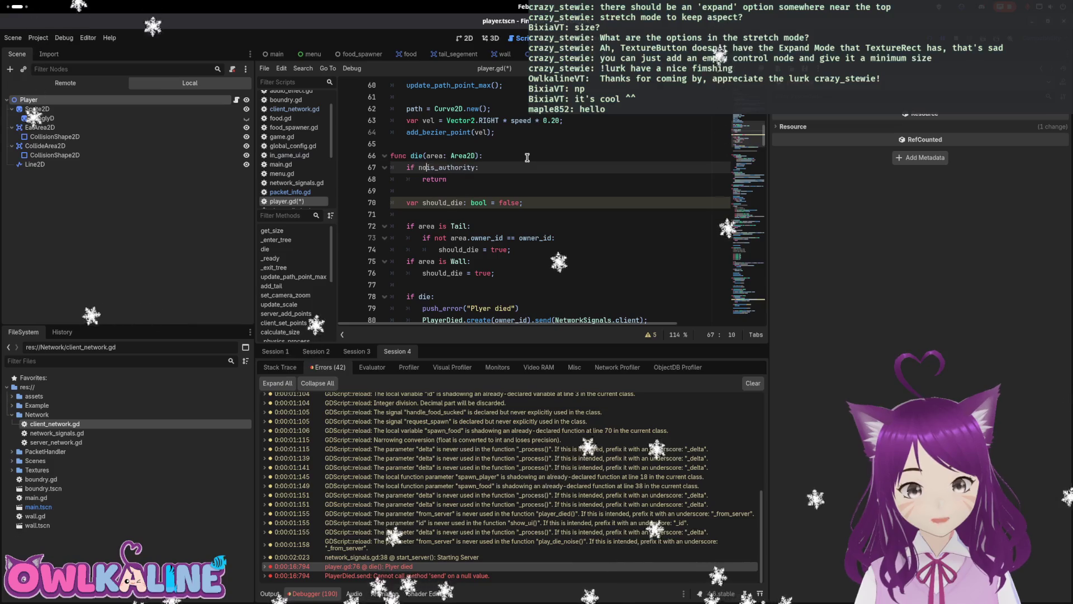
pyautogui.write('t')
pyautogui.press('Down')
pyautogui.hotkey('ctrl', 's')
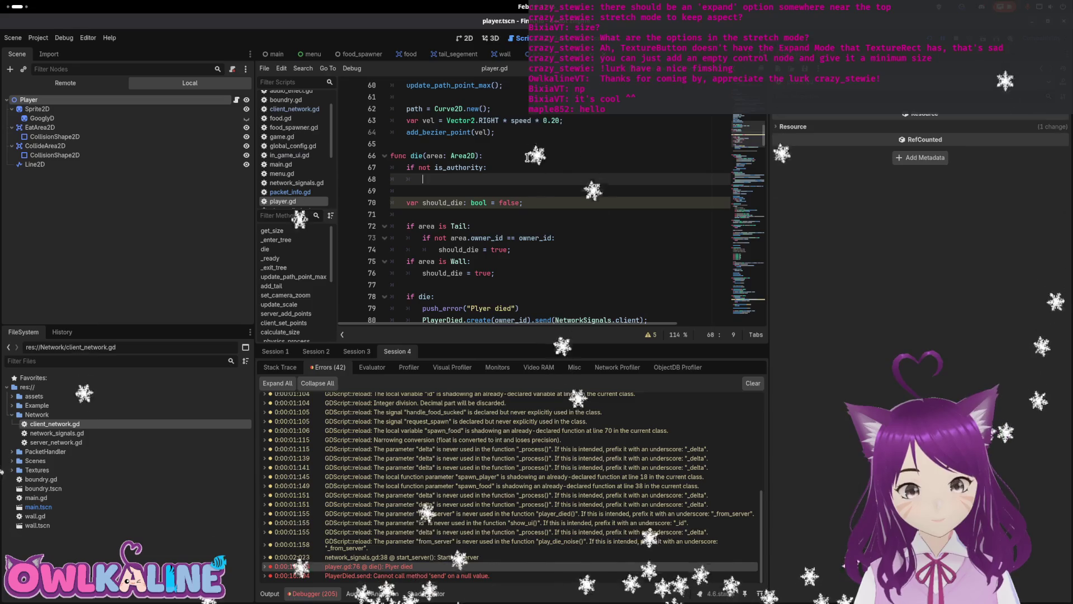
pyautogui.write('return')
# - Extend the guard with 'and not NetworkSignals.is_server' and save player.gd
pyautogui.click(514, 203)
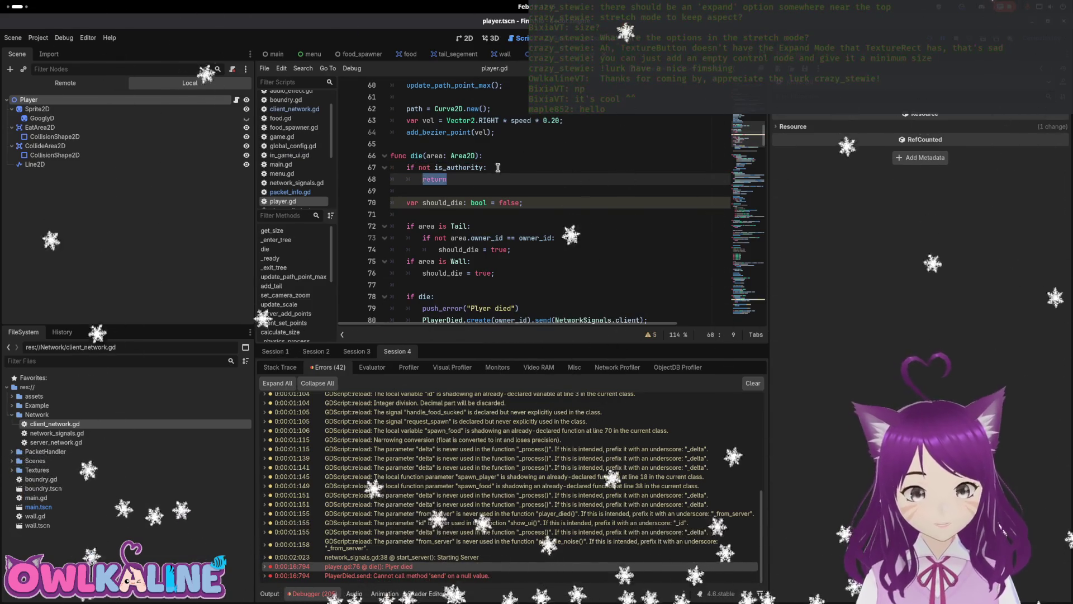
pyautogui.hotkey('ctrl', 's')
pyautogui.scroll(-2, 514, 202)
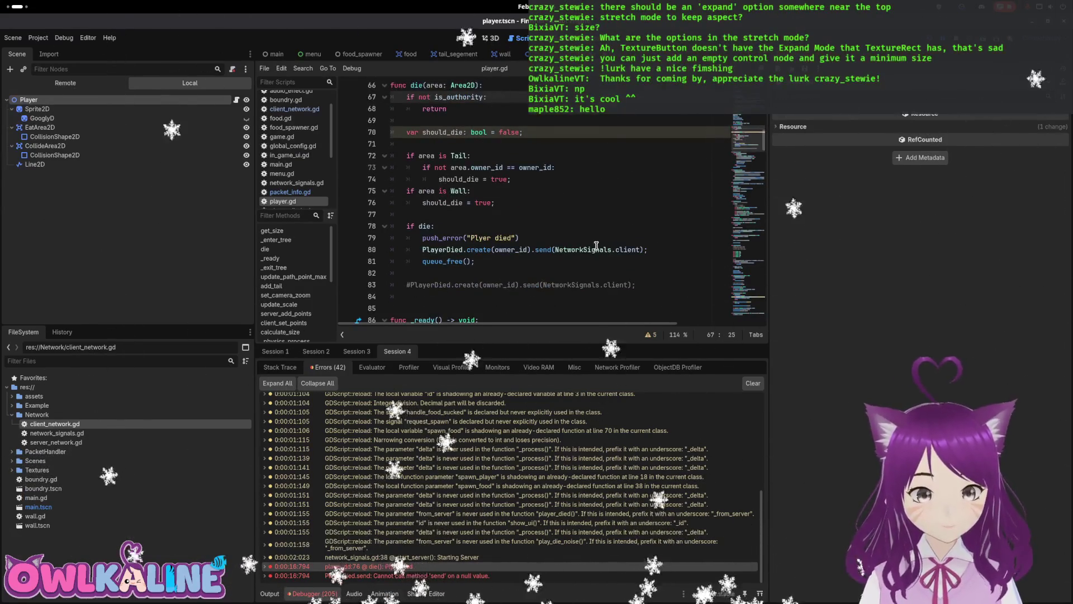
pyautogui.scroll(1, 510, 215)
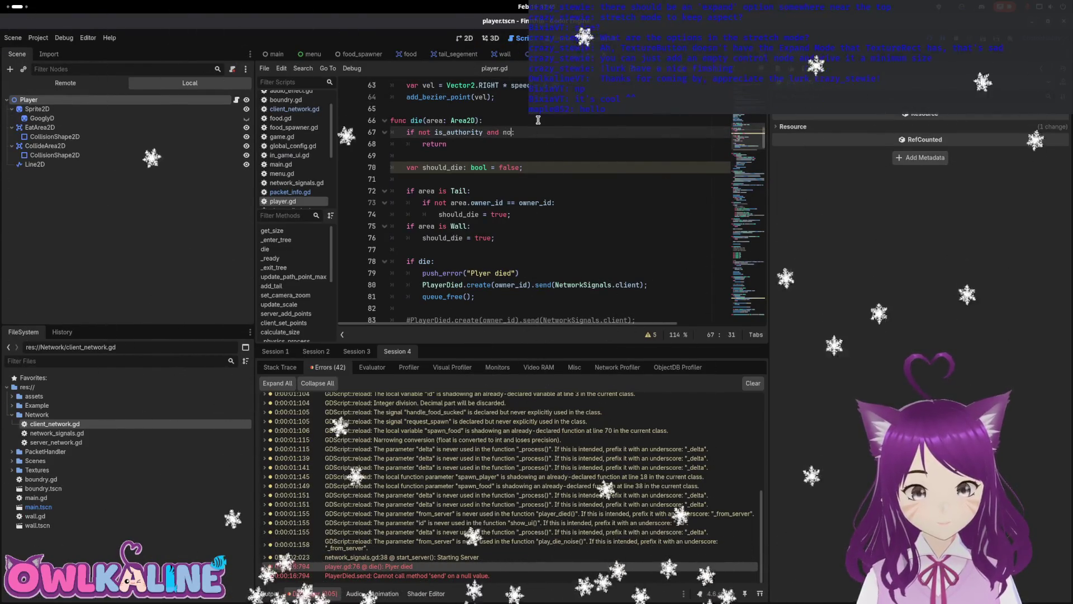
pyautogui.write('t NetworkSignals')
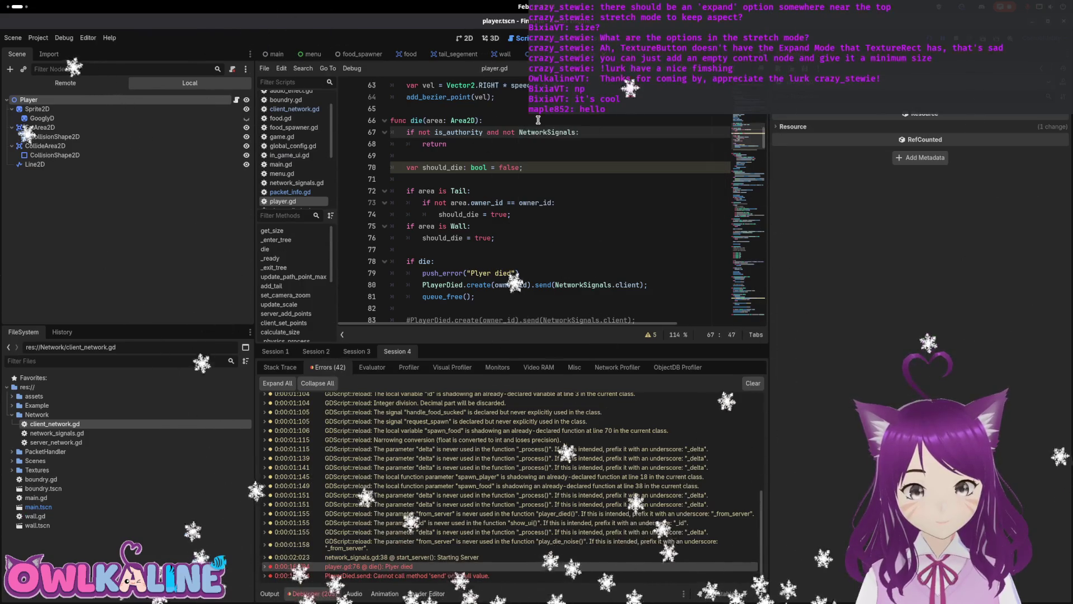
pyautogui.write('.is_server')
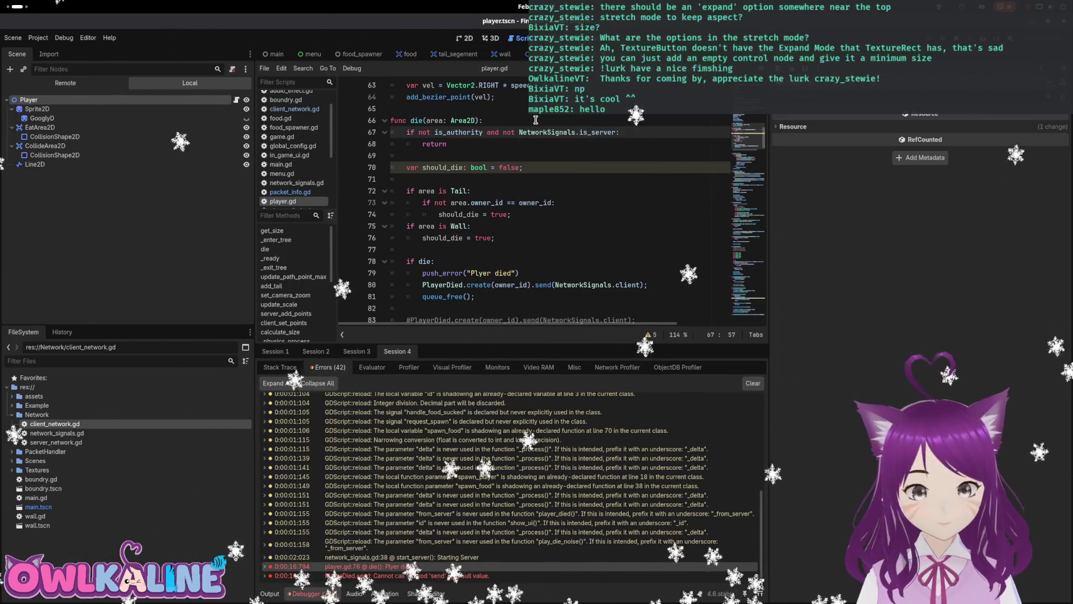
pyautogui.click(505, 134)
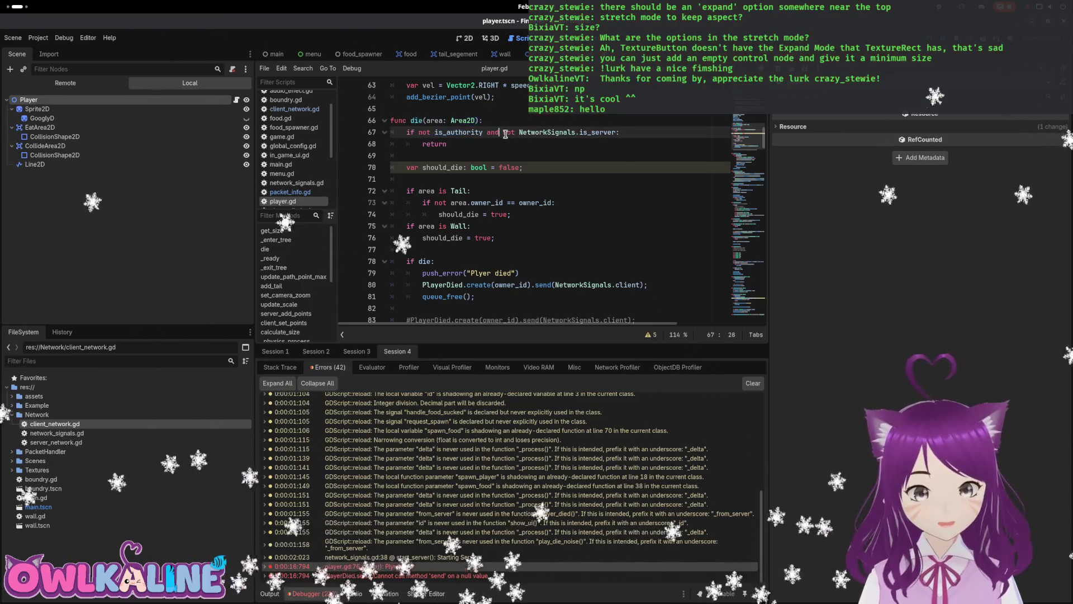
pyautogui.click(466, 146)
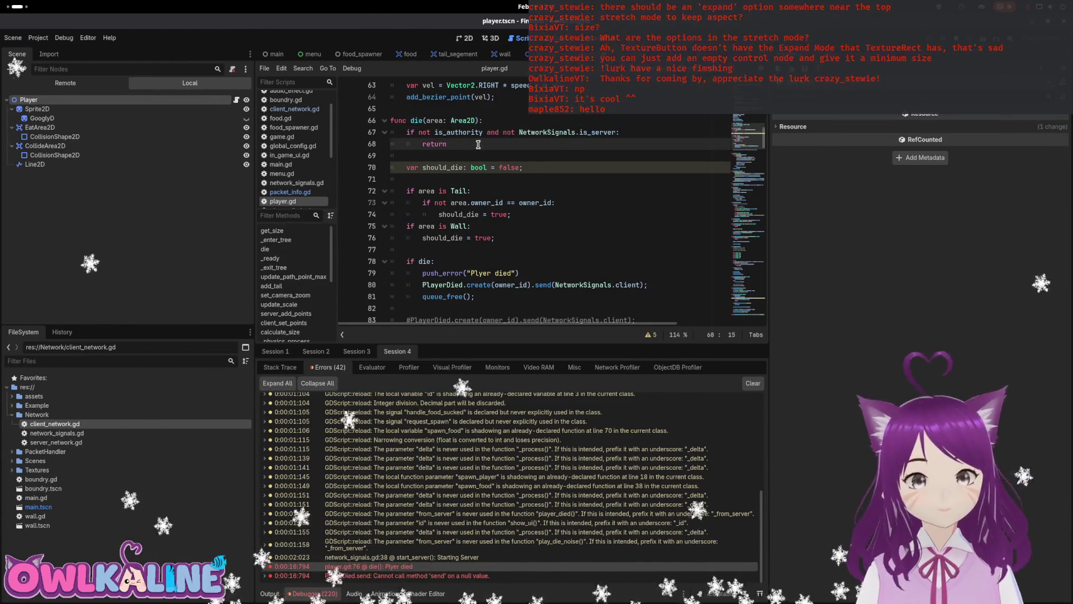
pyautogui.scroll(-1, 477, 139)
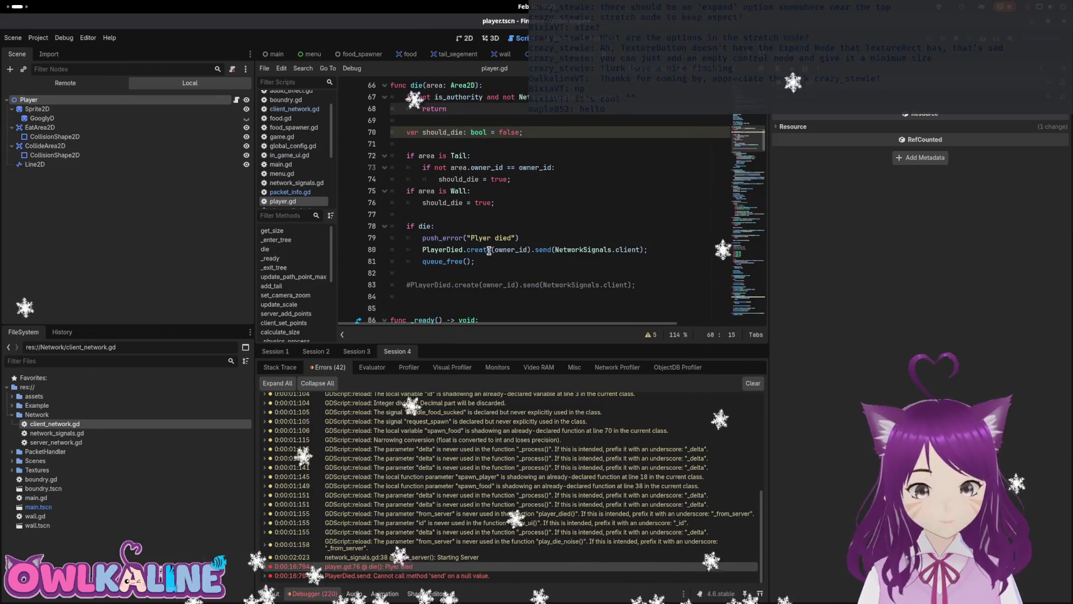
pyautogui.click(636, 238)
pyautogui.scroll(-1, 637, 204)
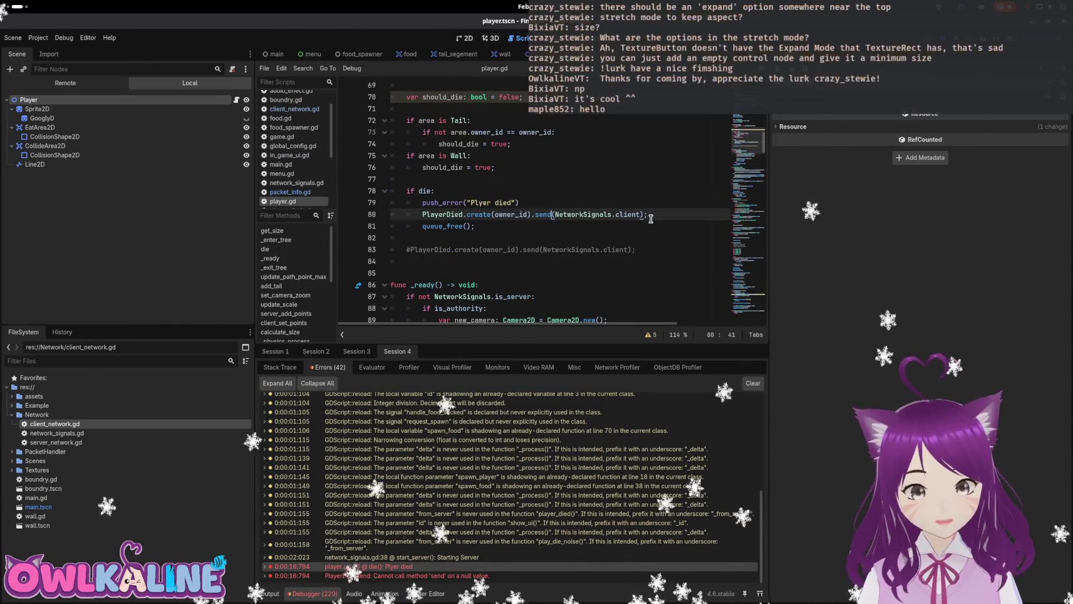
# - Below the push_error line, add an 'if NetworkSignals.is_server:' check
pyautogui.press('Return')
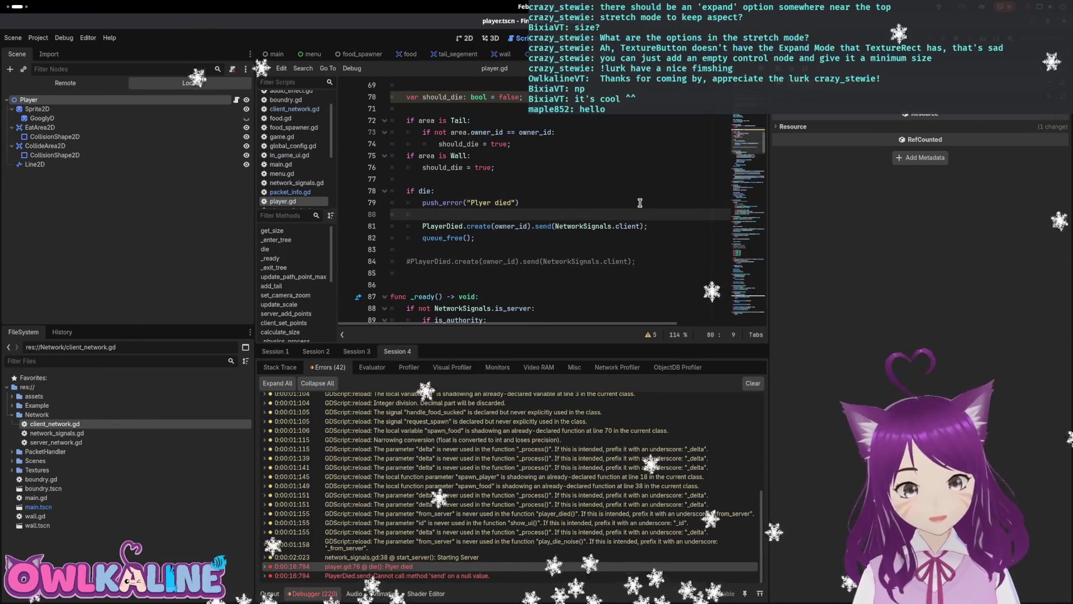
pyautogui.write('if a')
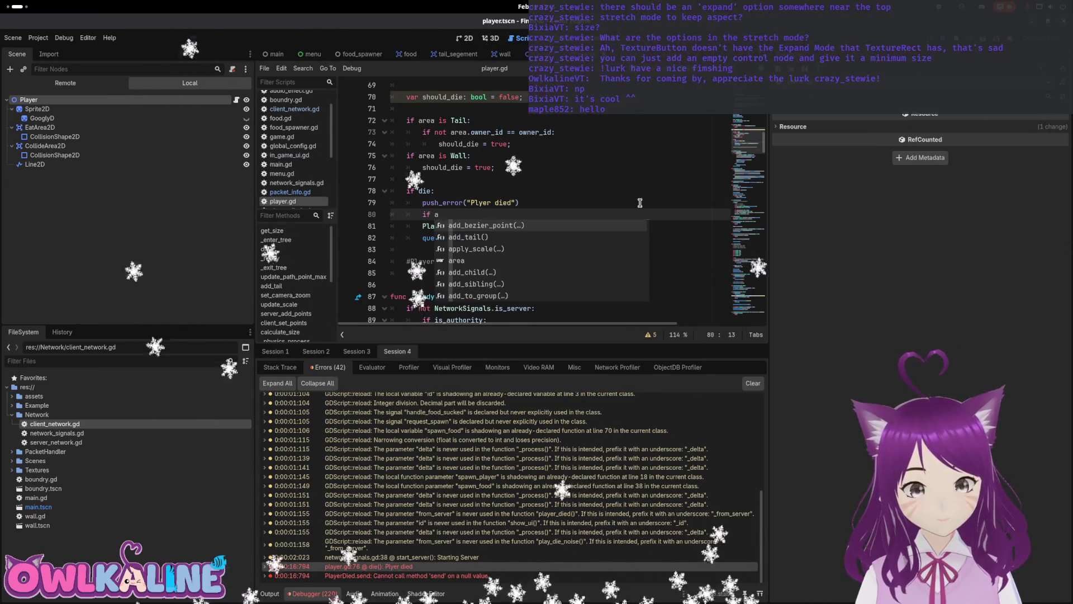
pyautogui.write('ut')
pyautogui.press('BackSpace')
pyautogui.press('BackSpace')
pyautogui.press('BackSpace')
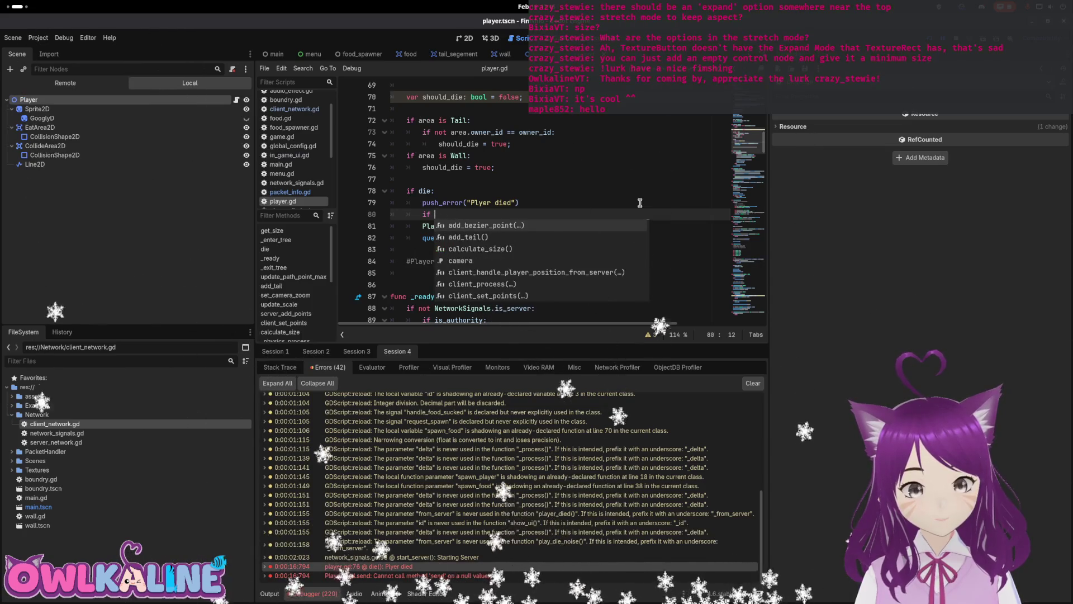
pyautogui.write('A')
pyautogui.press('BackSpace')
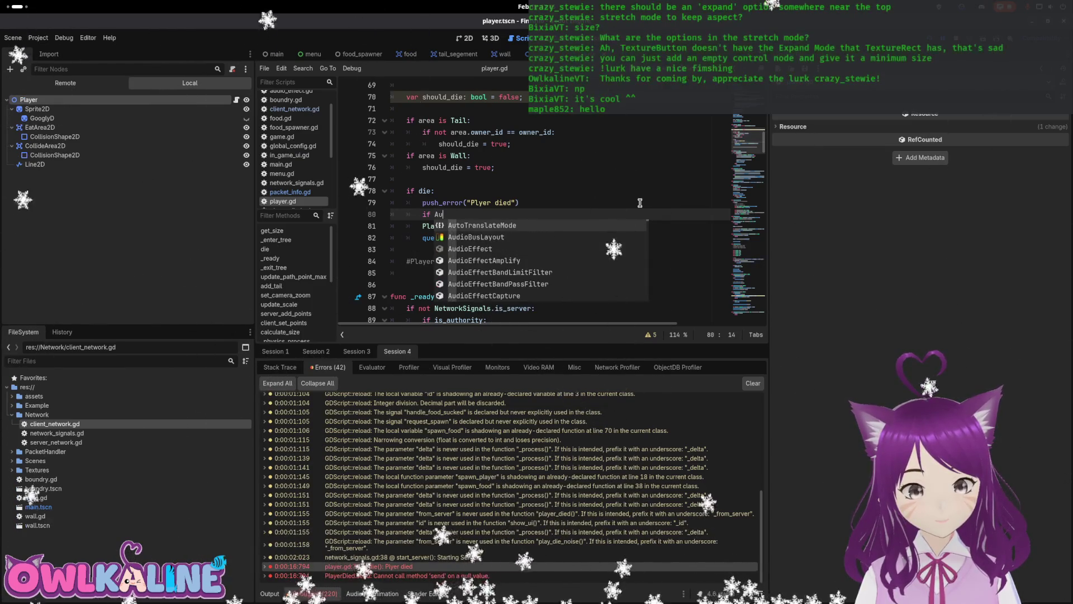
pyautogui.write('Ne')
pyautogui.press('Return')
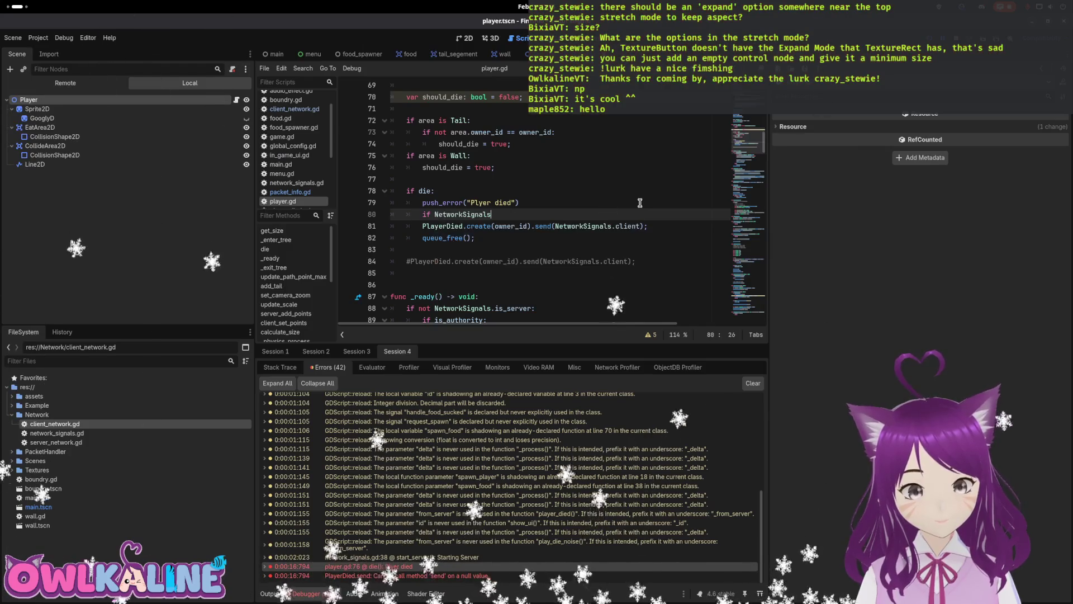
pyautogui.write('.is')
pyautogui.press('Return')
pyautogui.write(':')
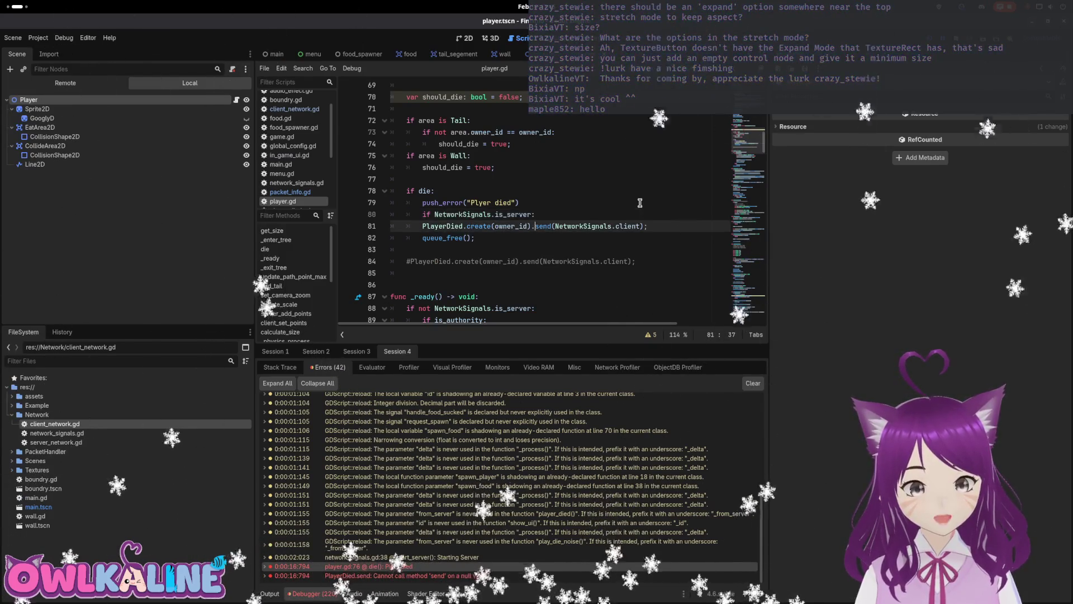
pyautogui.press('Return')
pyautogui.press('Return')
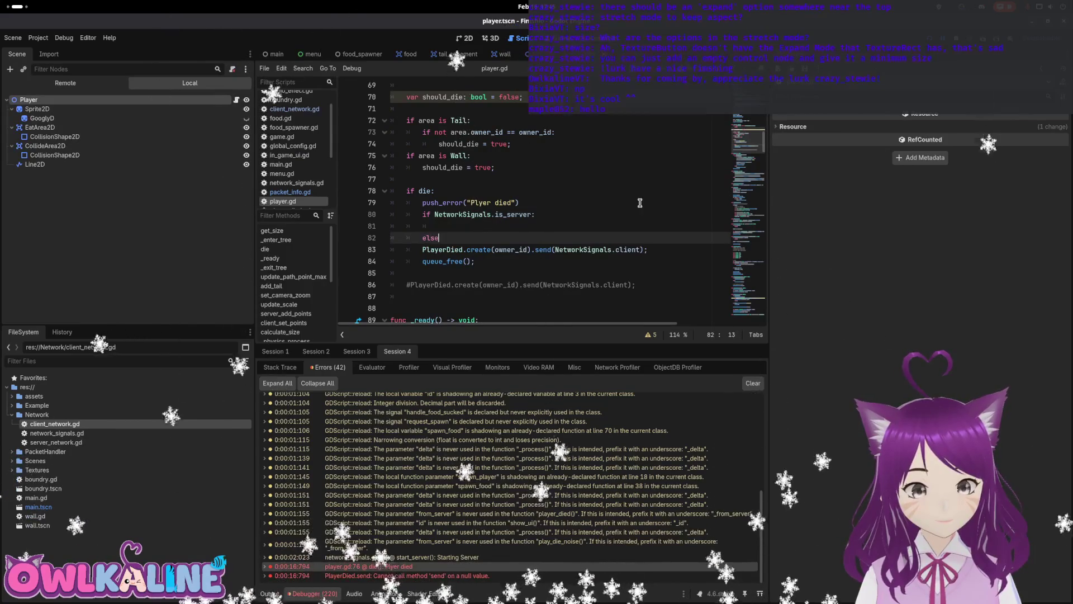
# - Add an else branch for the client send, indent both branches, and save player.gd
pyautogui.write('else:')
pyautogui.press('Down')
pyautogui.press('Home')
pyautogui.press('Tab')
pyautogui.press('Up')
pyautogui.press('Up')
pyautogui.press('End')
pyautogui.press('Tab')
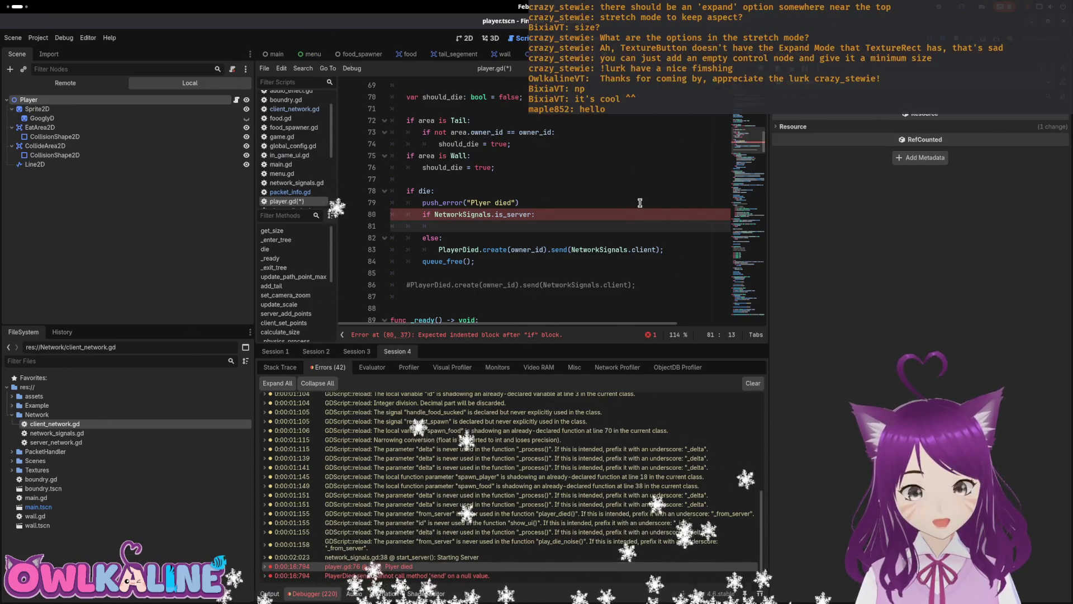
pyautogui.press('Up')
pyautogui.press('Up')
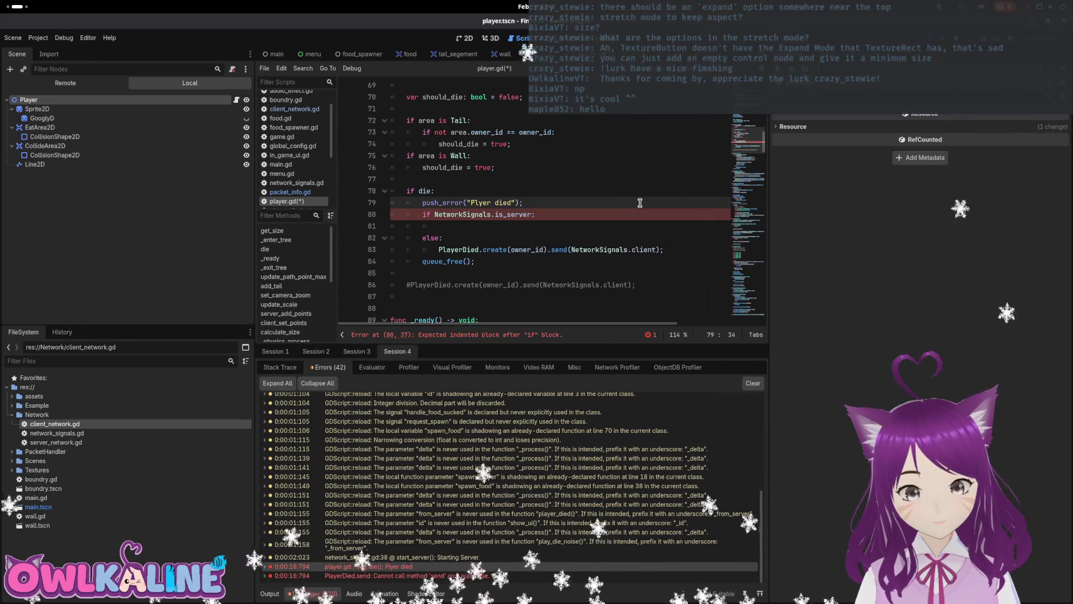
pyautogui.press('Return')
pyautogui.hotkey('ctrl', 's')
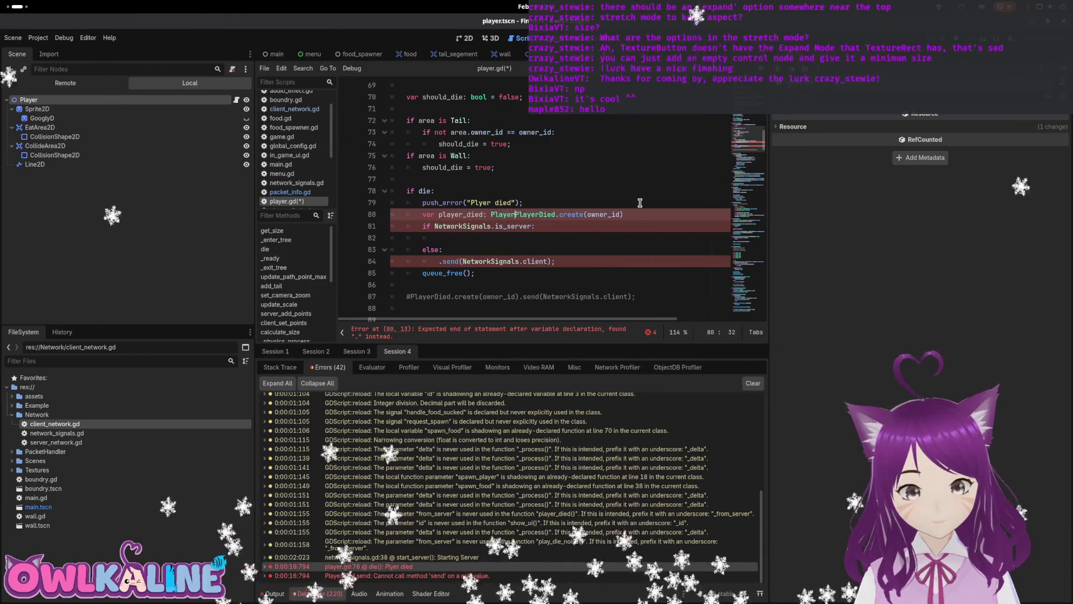
pyautogui.press('End')
pyautogui.hotkey('ctrl', 's')
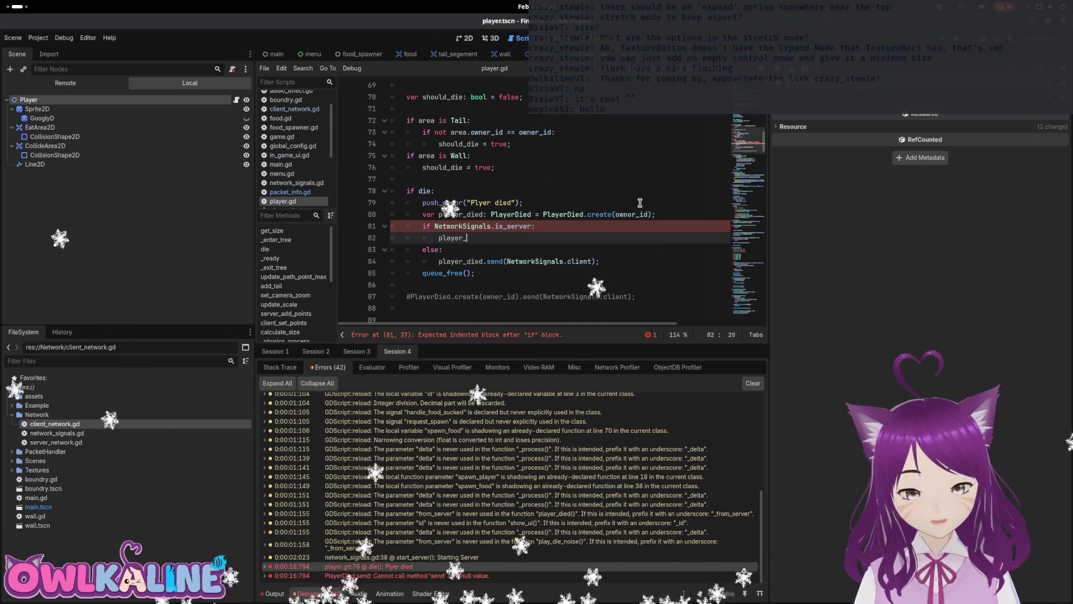
# - Add player_died.broadcast(NetworkSignals.peers) and ClientNetwork.player_died.emit(player_died) to the server branch, then save
pyautogui.write('died.broadcast(NetworkSignals.peers')
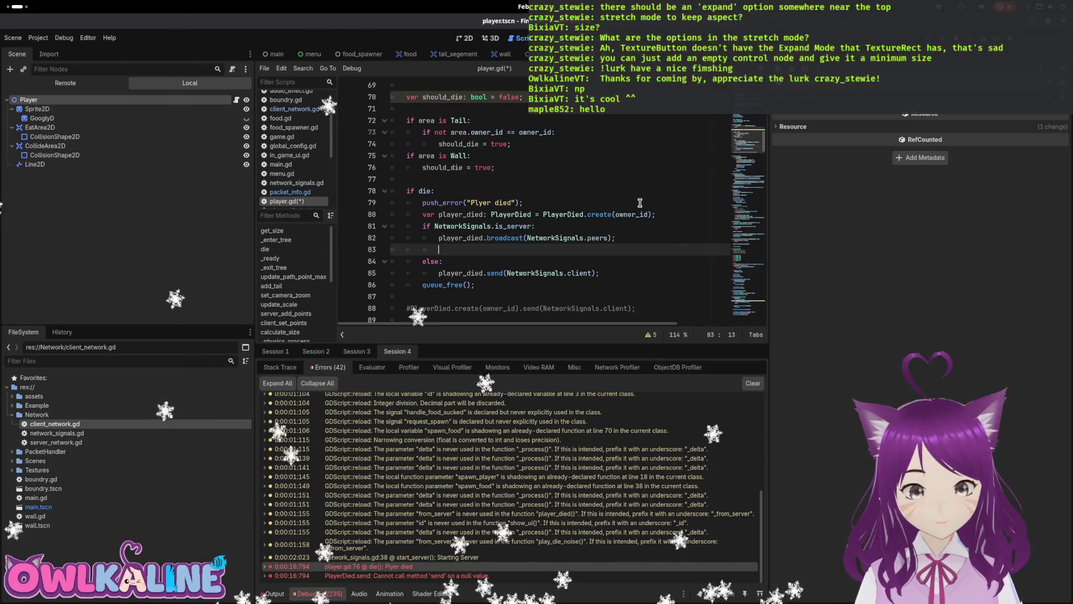
pyautogui.write('ClientNetwork.play')
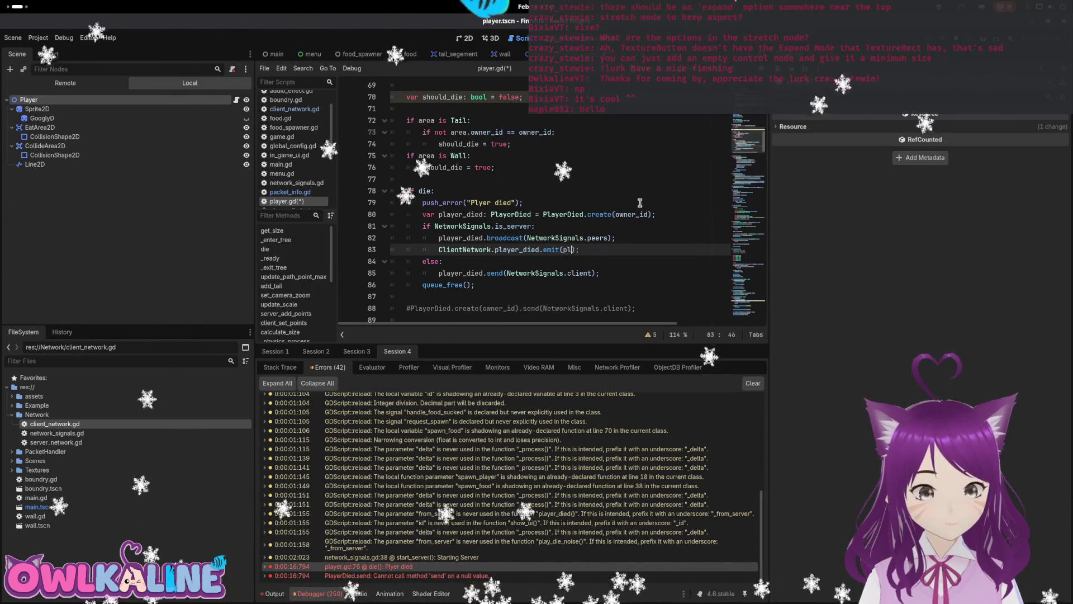
pyautogui.write('er_died')
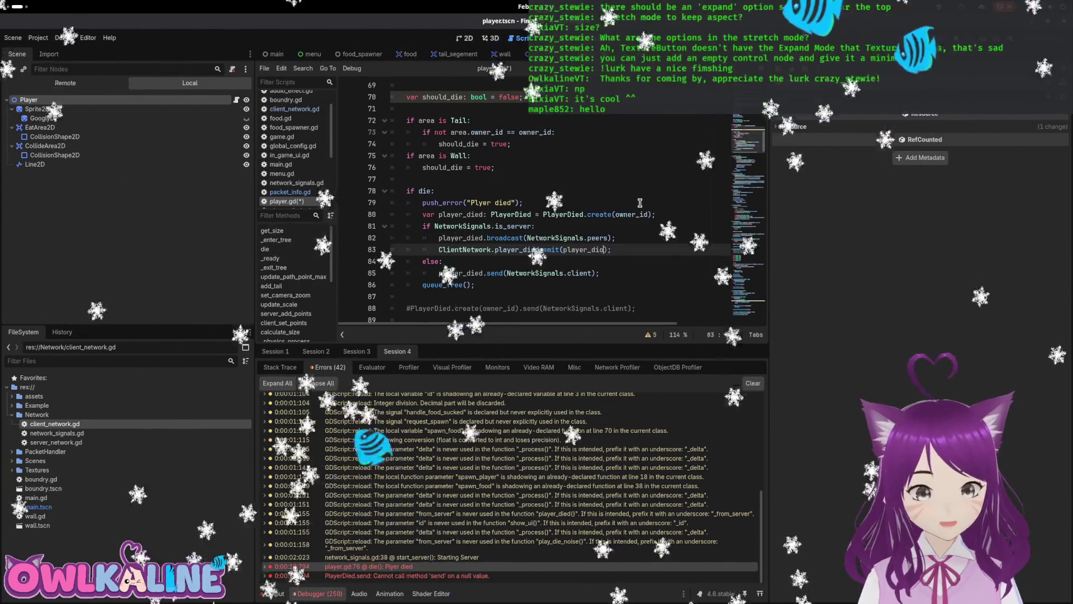
pyautogui.hotkey('ctrl', 's')
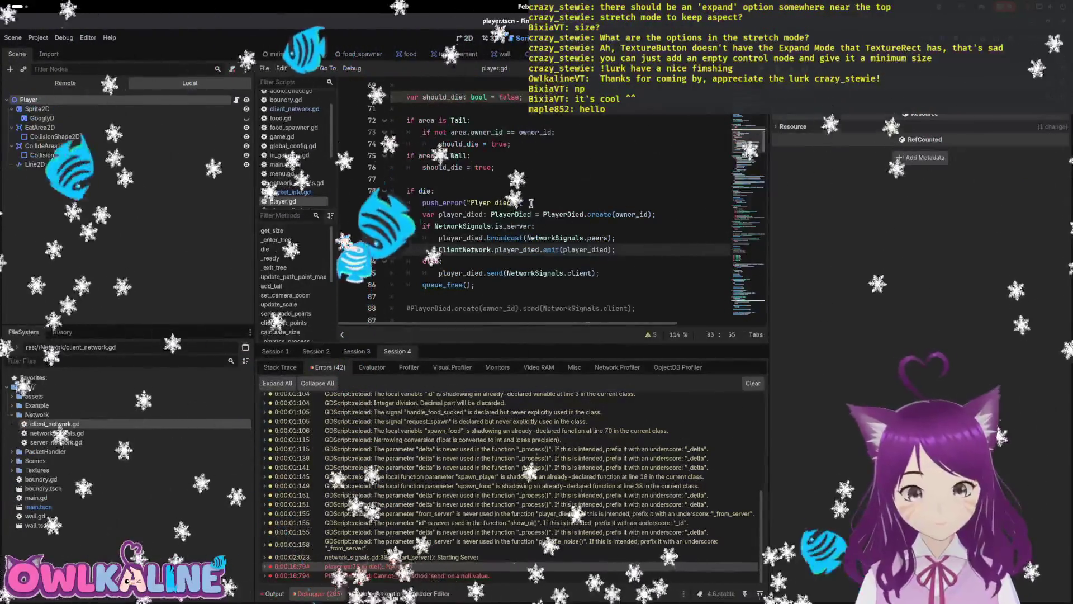
# - In server_network.gd, delete the ClientNetwork.player_died connect line, then restore it with undo
pyautogui.moveTo(522, 203); pyautogui.dragTo(410, 206)
pyautogui.doubleClick(56, 442)
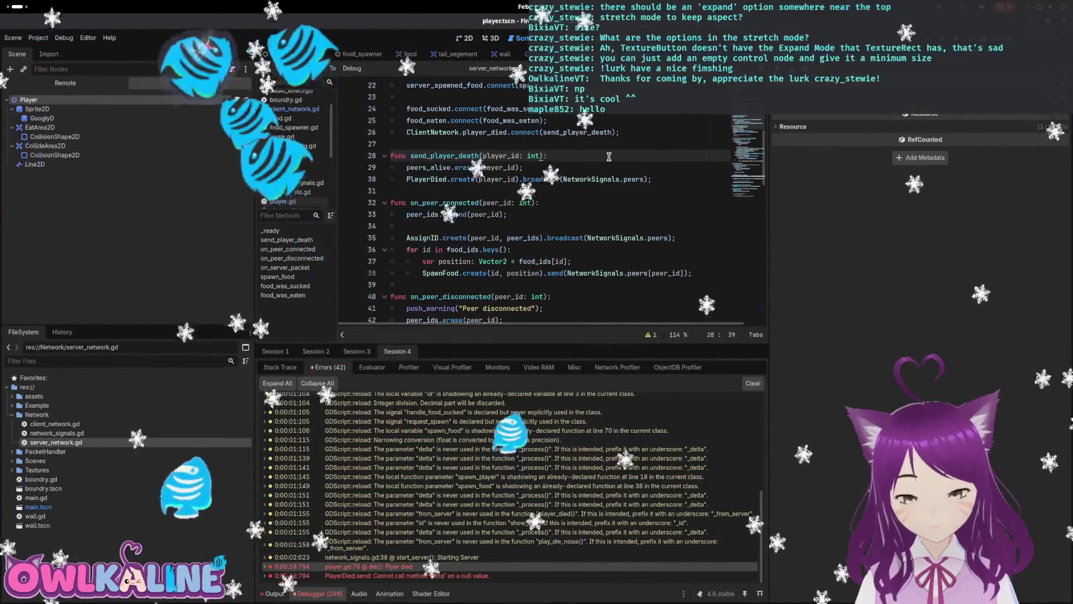
pyautogui.scroll(3, 485, 161)
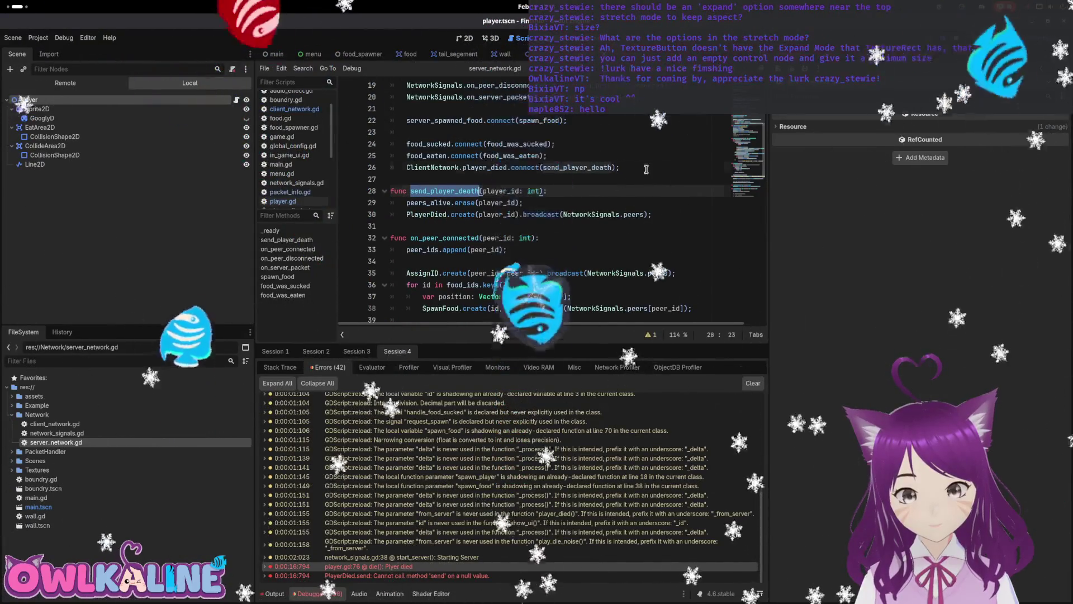
pyautogui.moveTo(619, 167); pyautogui.dragTo(391, 174)
pyautogui.press('Delete')
pyautogui.press('Delete')
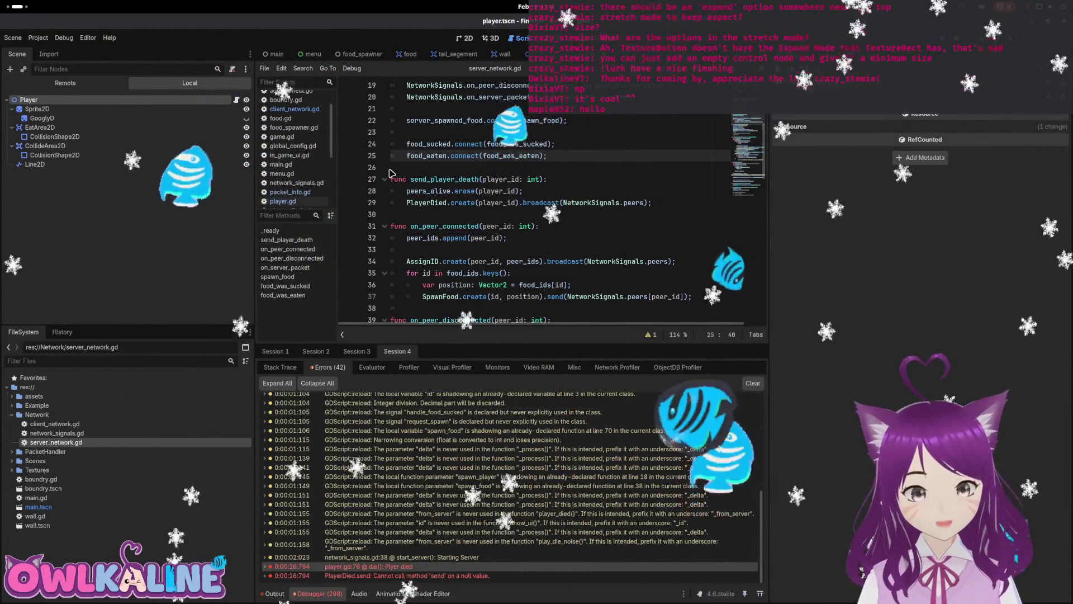
pyautogui.press('Down')
pyautogui.press('Down')
pyautogui.press('Down')
pyautogui.press('End')
pyautogui.hotkey('shift', 'Up')
pyautogui.hotkey('shift', 'Up')
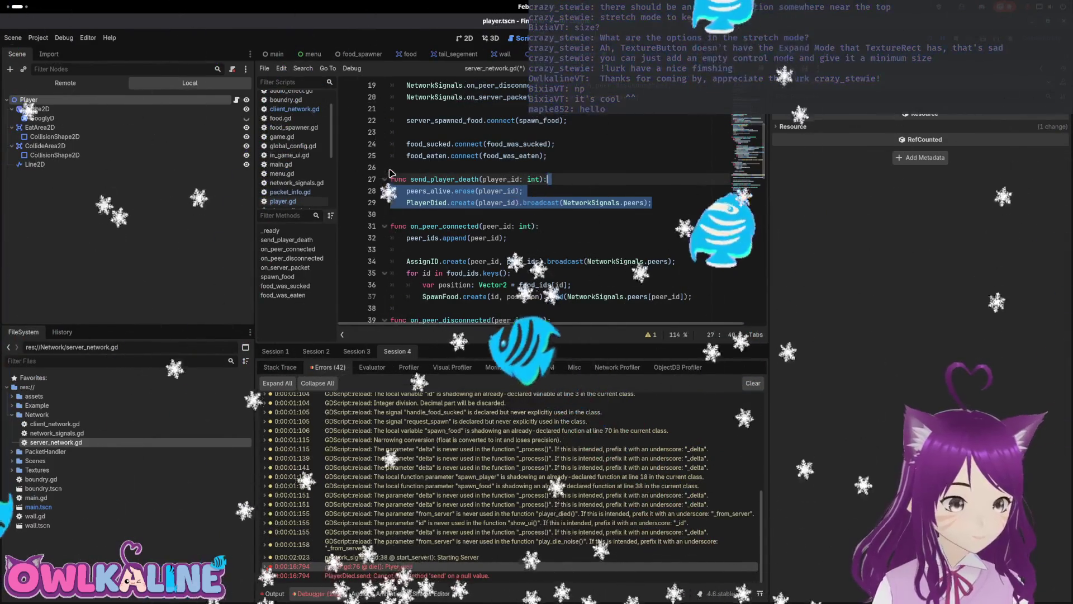
pyautogui.doubleClick(424, 179)
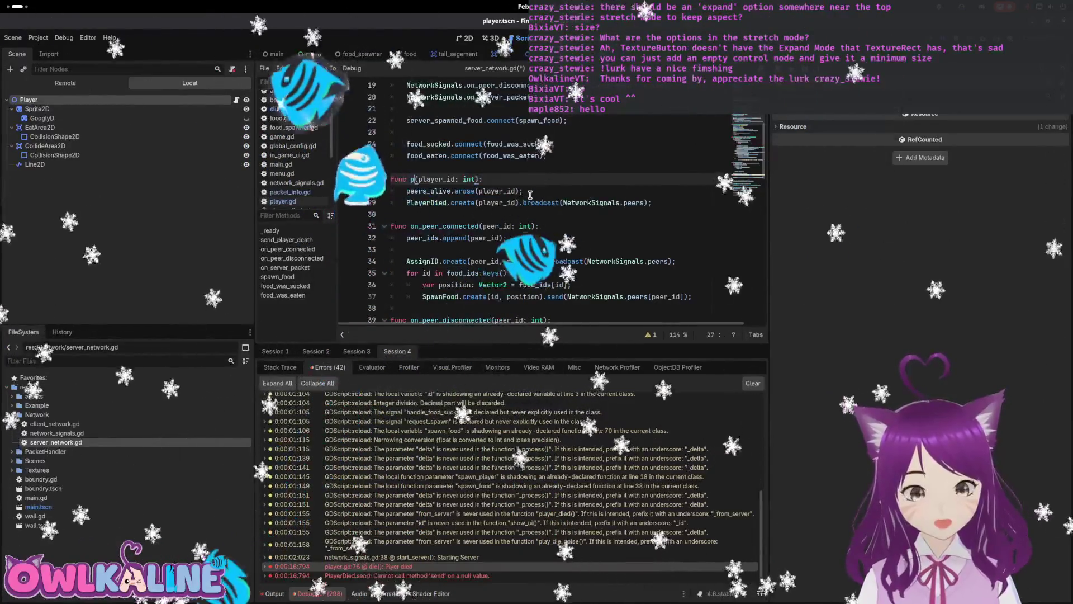
pyautogui.hotkey('ctrl', 'space')
pyautogui.hotkey('ctrl', 'z')
pyautogui.hotkey('ctrl', 'z')
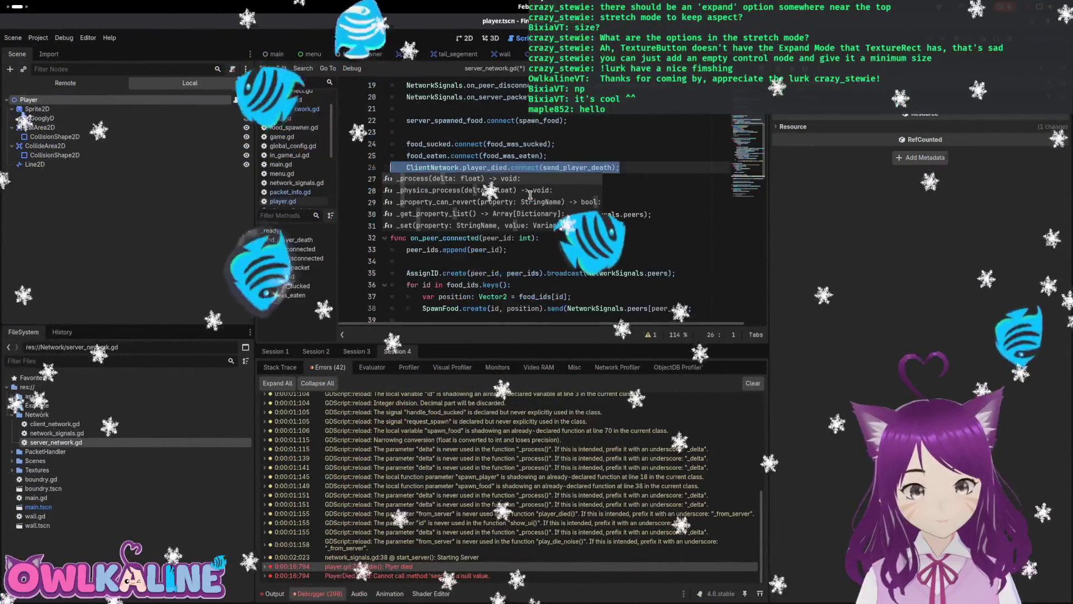
pyautogui.press('Escape')
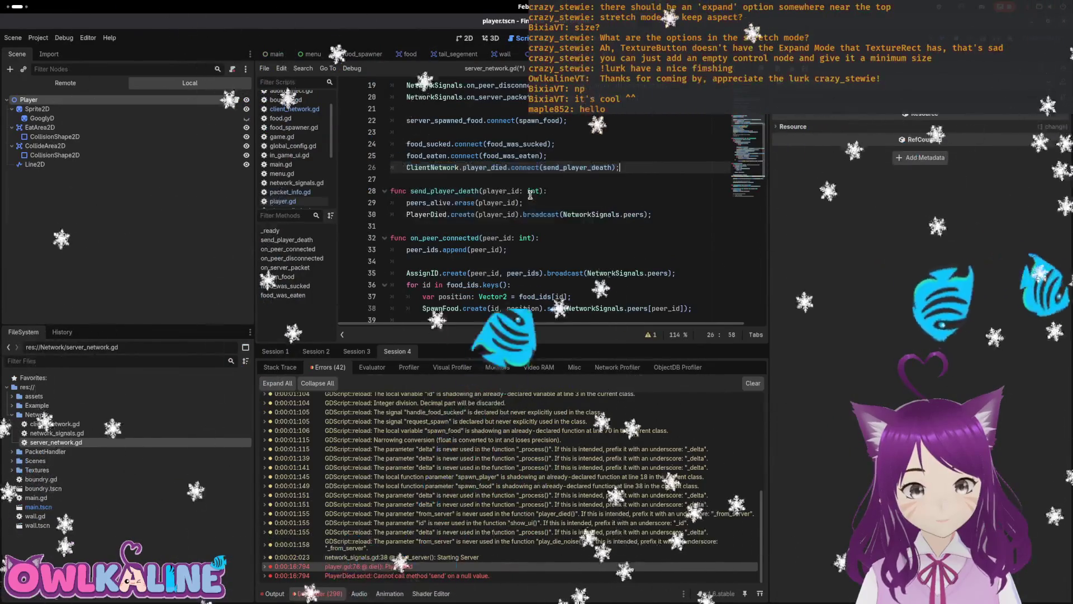
pyautogui.hotkey('ctrl', 'z')
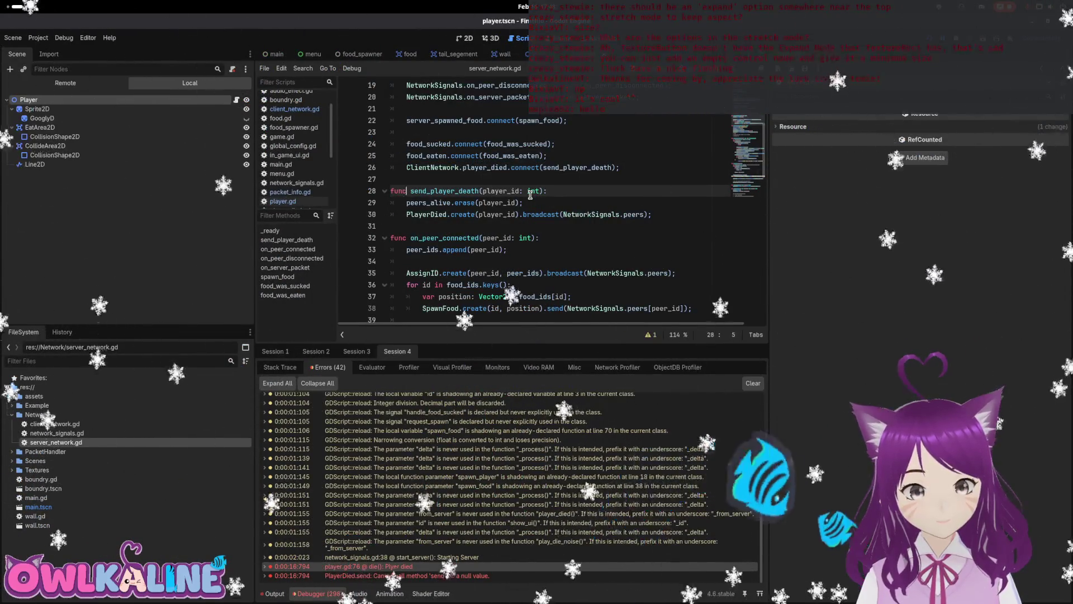
# - Rename send_player_death to player_died and change its parameter type to PlayerDied
pyautogui.hotkey('ctrl', 'shift', 'Right')
pyautogui.write('player_dea')
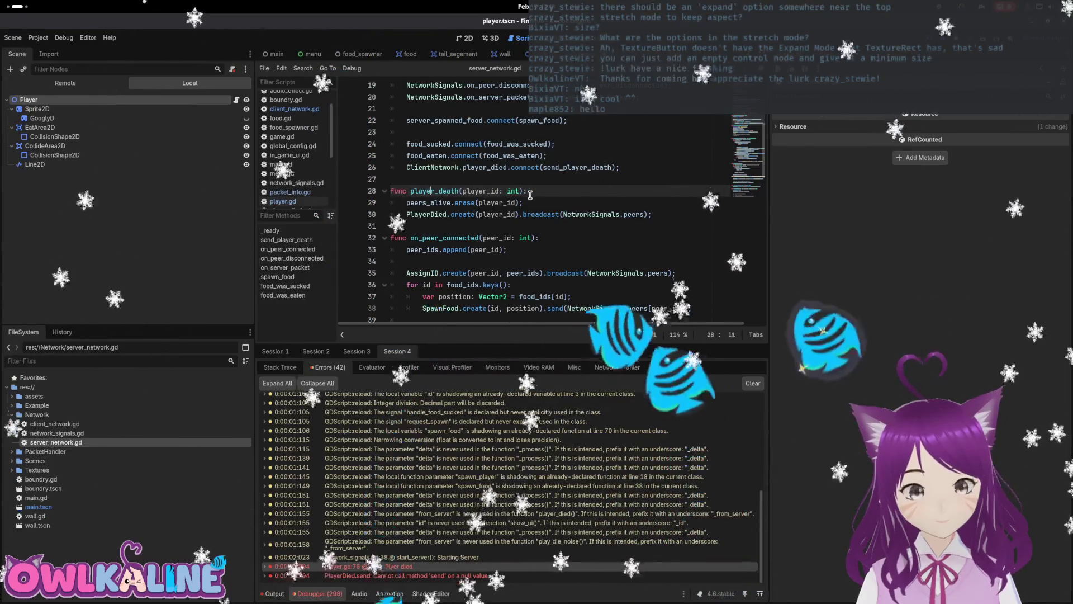
pyautogui.press('BackSpace')
pyautogui.write('ied')
pyautogui.press('Right')
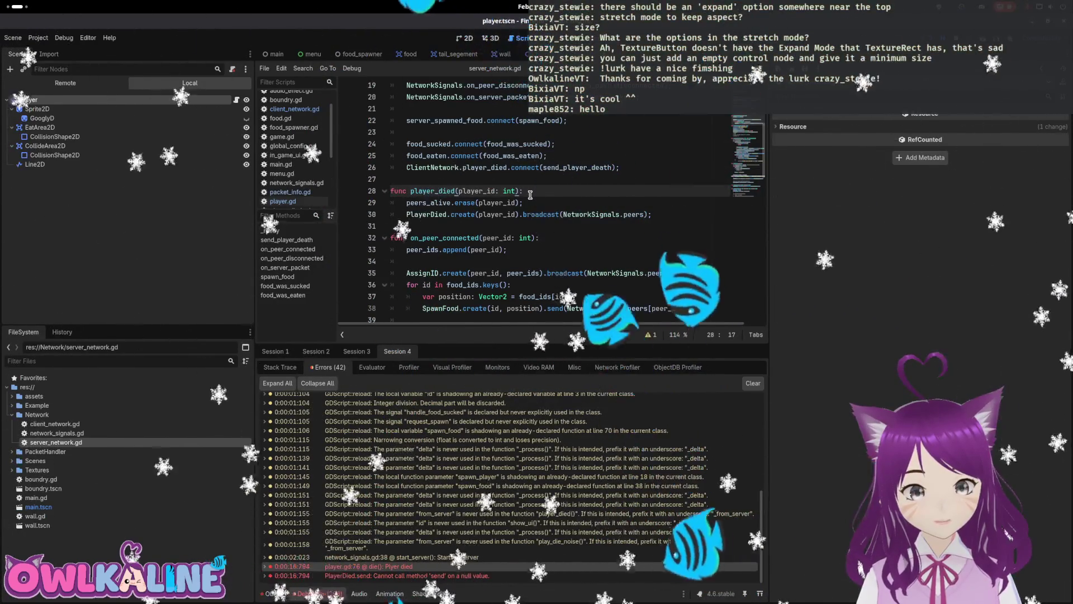
pyautogui.hotkey('ctrl', 'Right')
pyautogui.hotkey('ctrl', 'Right')
pyautogui.hotkey('ctrl', 'shift', 'Right')
pyautogui.write('Pla')
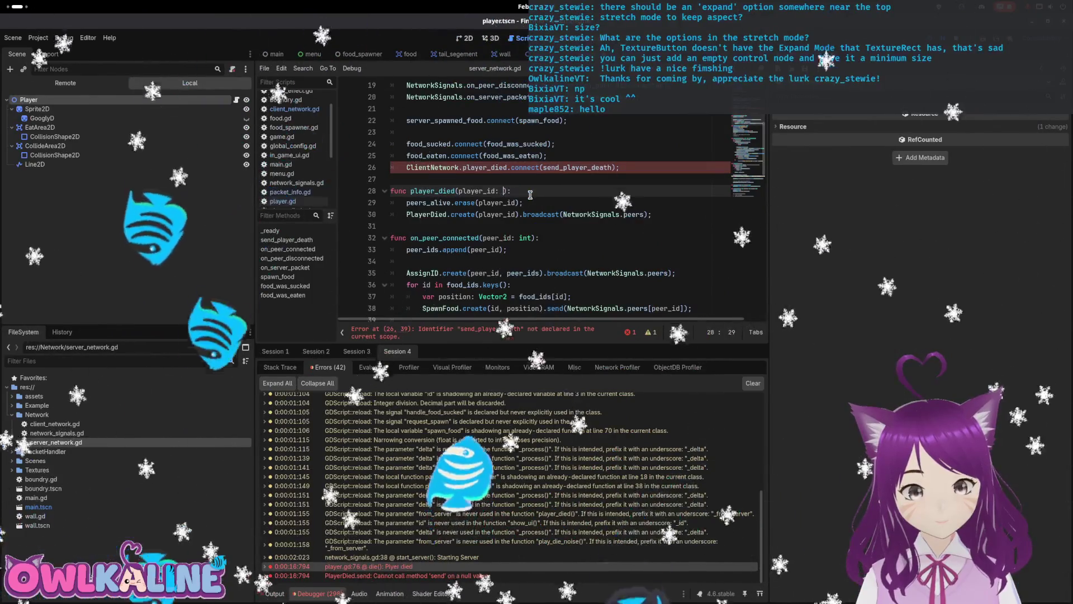
pyautogui.write('yerDi')
pyautogui.press('Return')
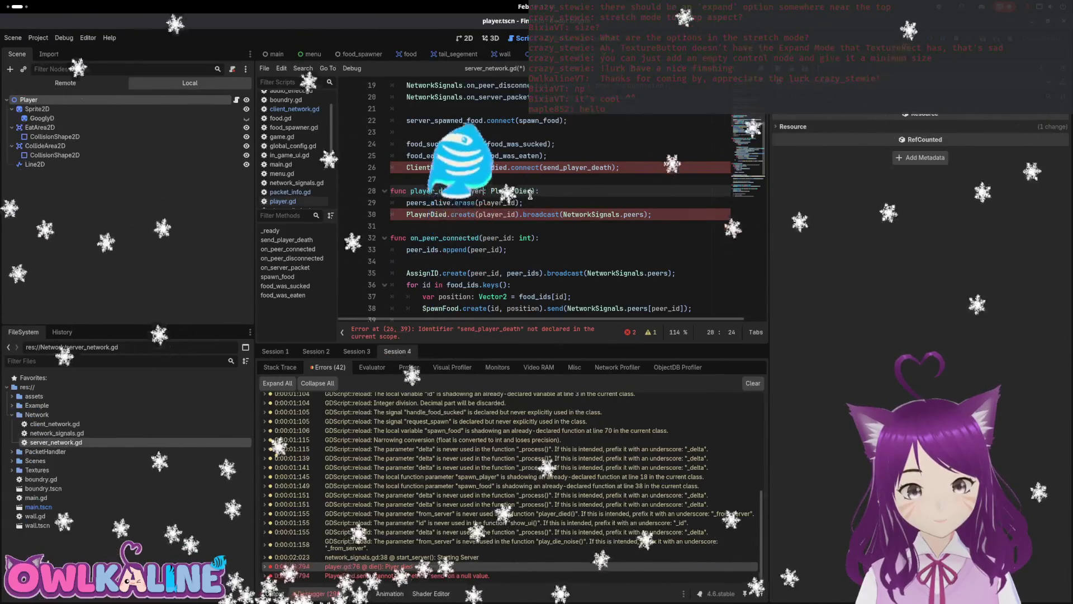
# - Connect ClientNetwork.player_died to the new player_died handler and save
pyautogui.press('Up')
pyautogui.press('Up')
pyautogui.press('End')
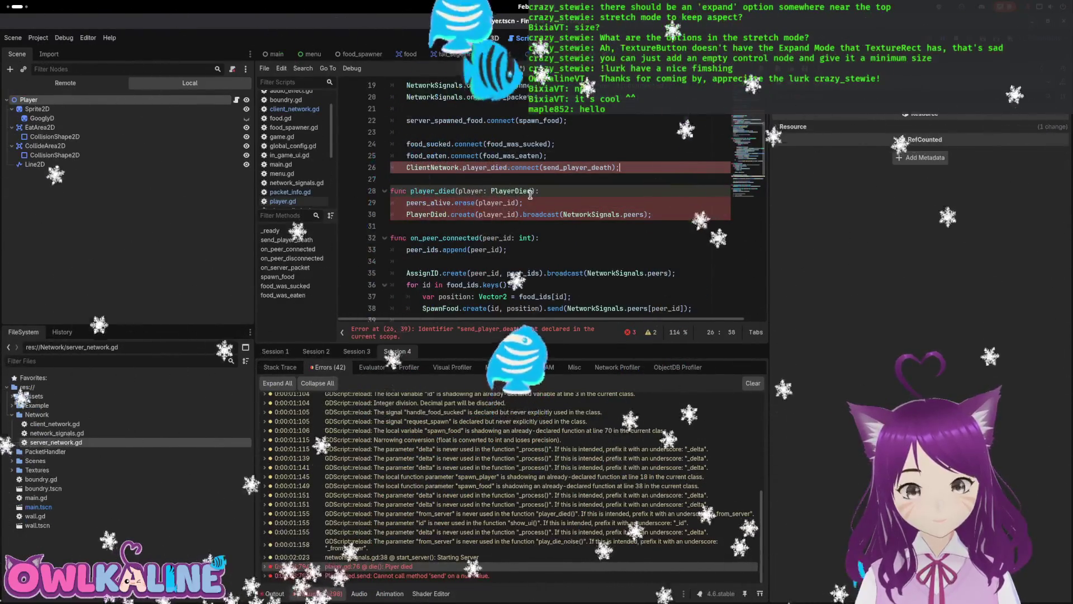
pyautogui.press('Left')
pyautogui.press('BackSpace')
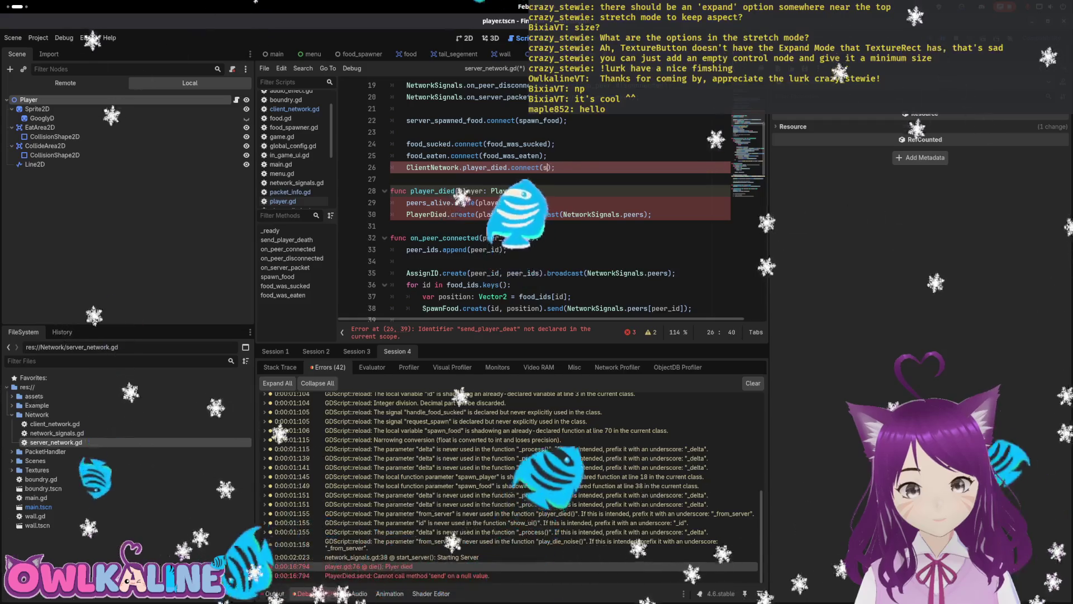
pyautogui.press('BackSpace')
pyautogui.write('pla')
pyautogui.press('Return')
pyautogui.hotkey('ctrl', 's')
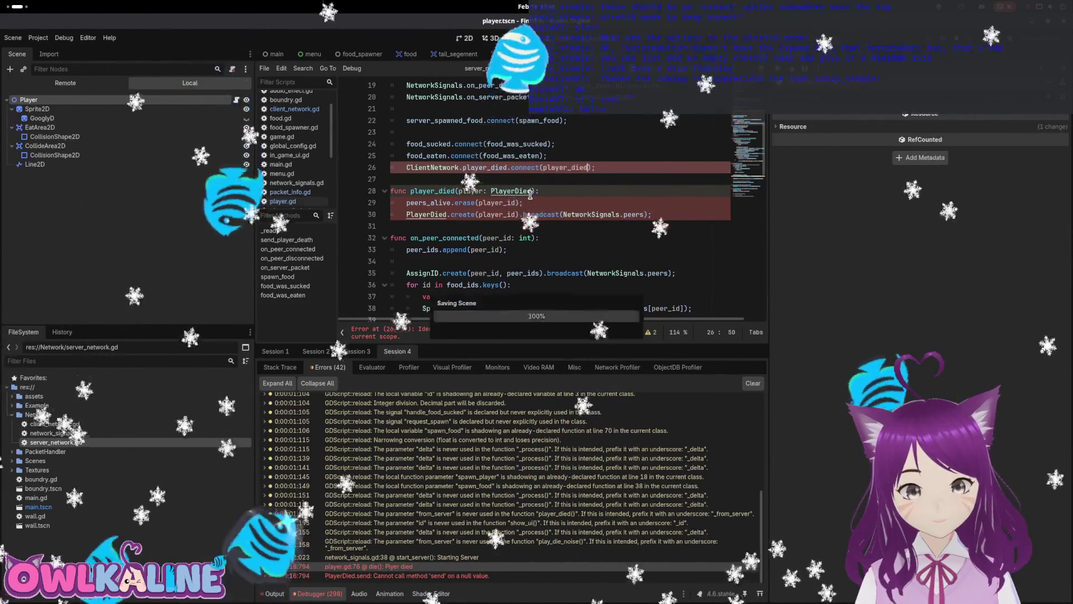
# - Delete the PlayerDied broadcast line and change player_id to player.id in the erase call
pyautogui.press('Down')
pyautogui.press('Down')
pyautogui.press('Down')
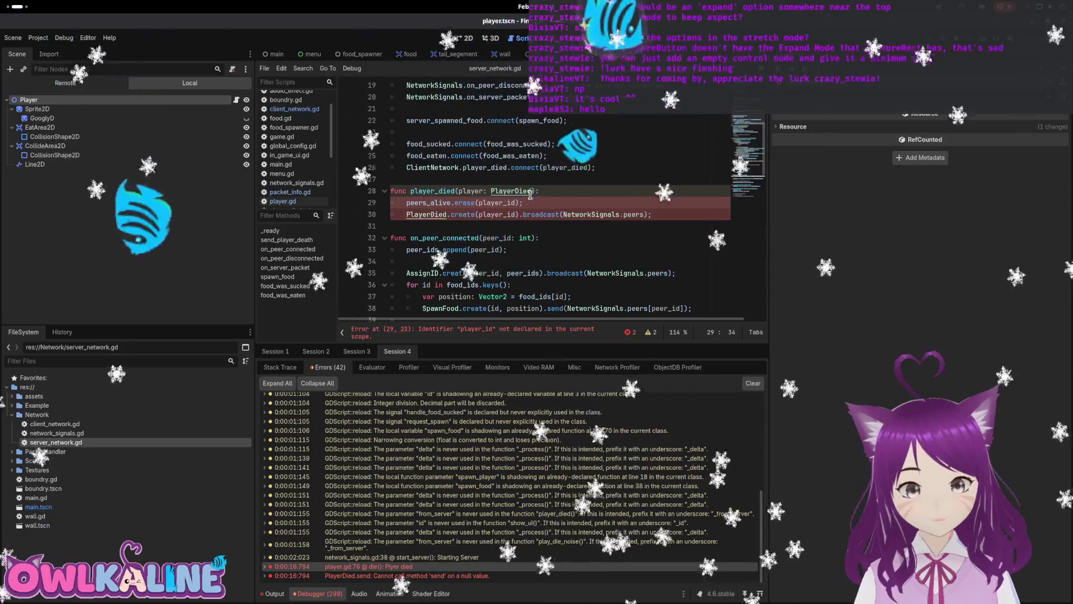
pyautogui.press('Down')
pyautogui.press('End')
pyautogui.hotkey('shift', 'Home')
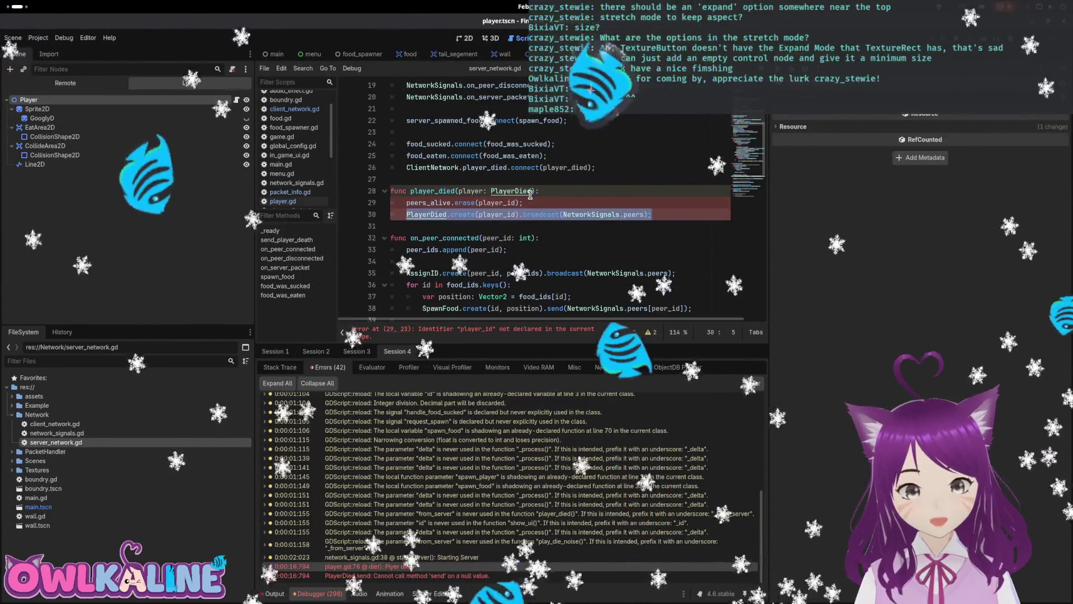
pyautogui.press('BackSpace')
pyautogui.press('BackSpace')
pyautogui.press('BackSpace')
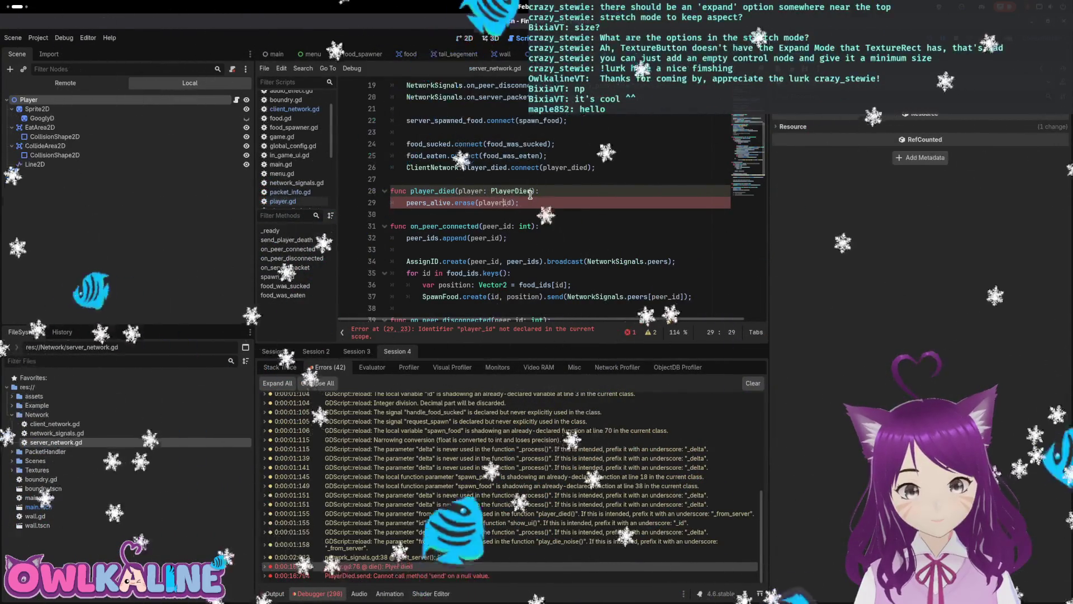
pyautogui.press('Left')
pyautogui.press('Left')
pyautogui.press('Left')
pyautogui.press('BackSpace')
pyautogui.write('.')
pyautogui.press('Right')
pyautogui.press('Right')
pyautogui.press('Right')
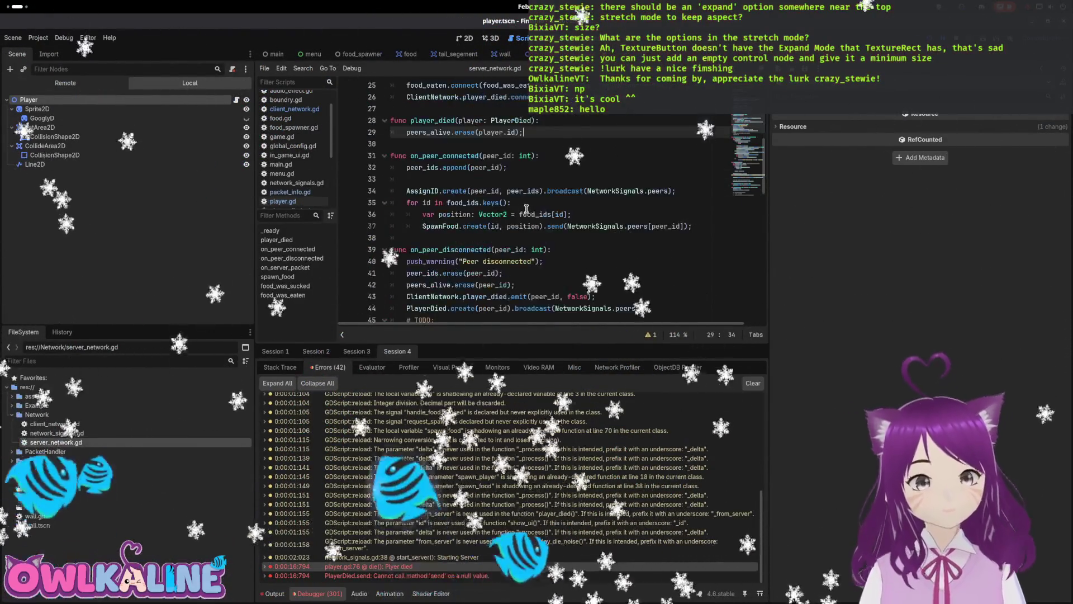
# - Add 'ClientNetwork.player_died.emit(dead_player);' under the PLAYER_DIED id check and save
pyautogui.scroll(-2, 626, 217)
pyautogui.scroll(-1, 626, 218)
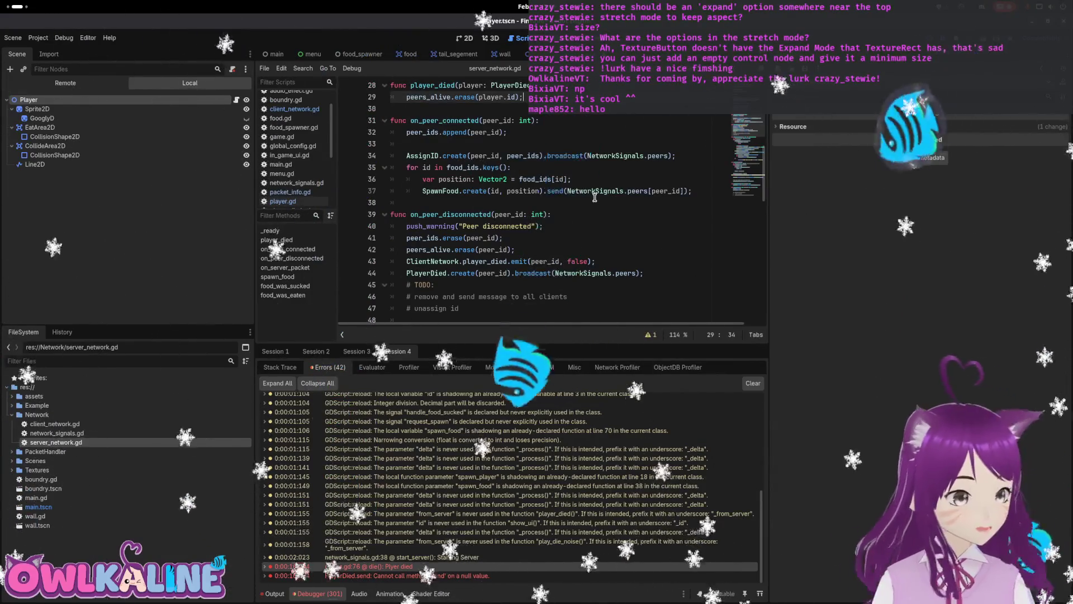
pyautogui.scroll(-3, 594, 197)
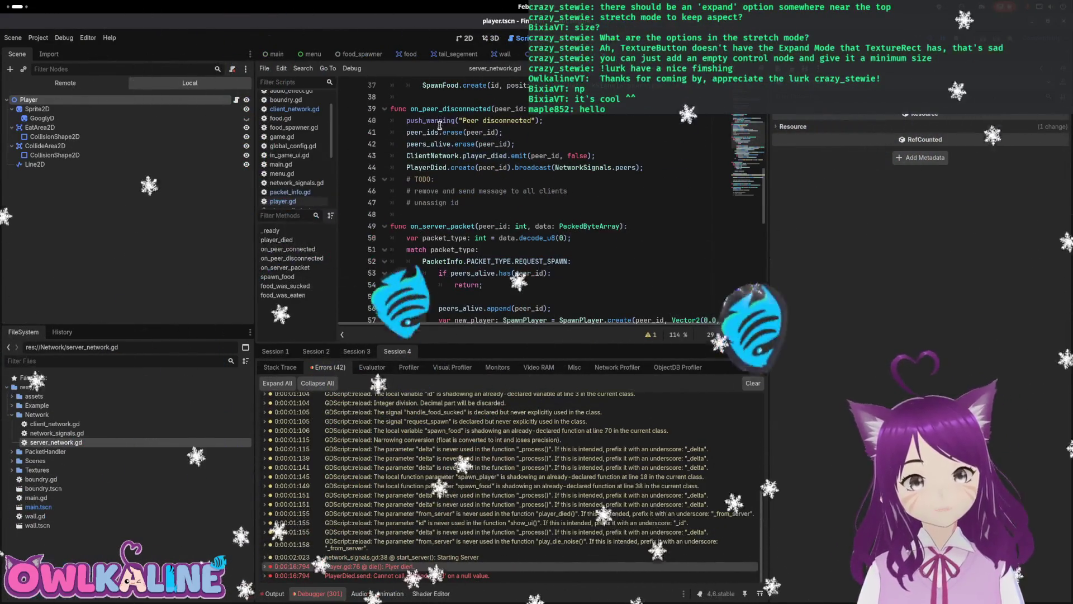
pyautogui.scroll(-4, 476, 162)
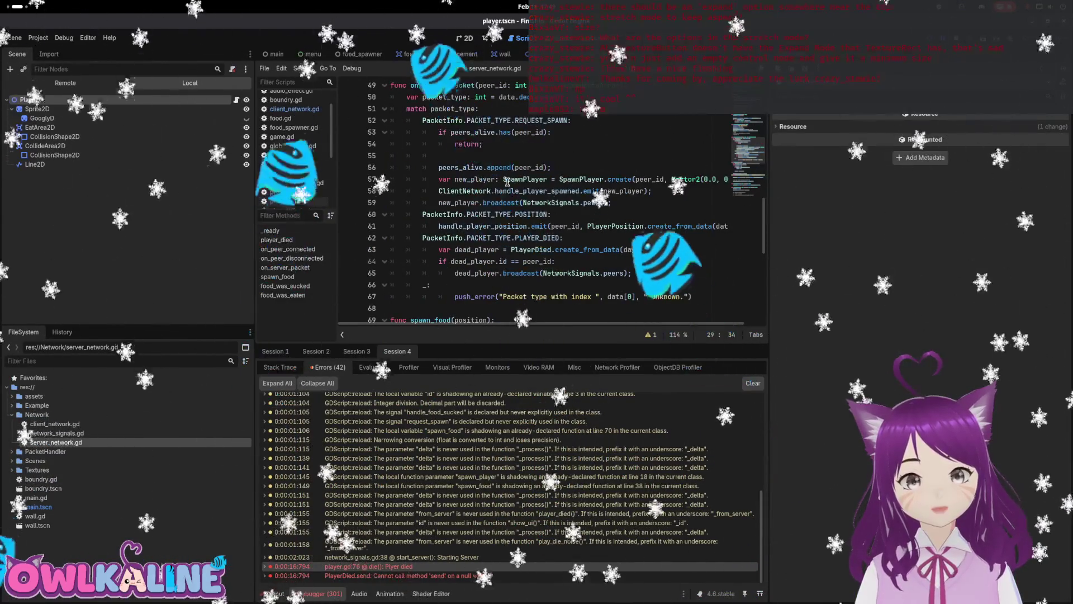
pyautogui.scroll(-1, 518, 183)
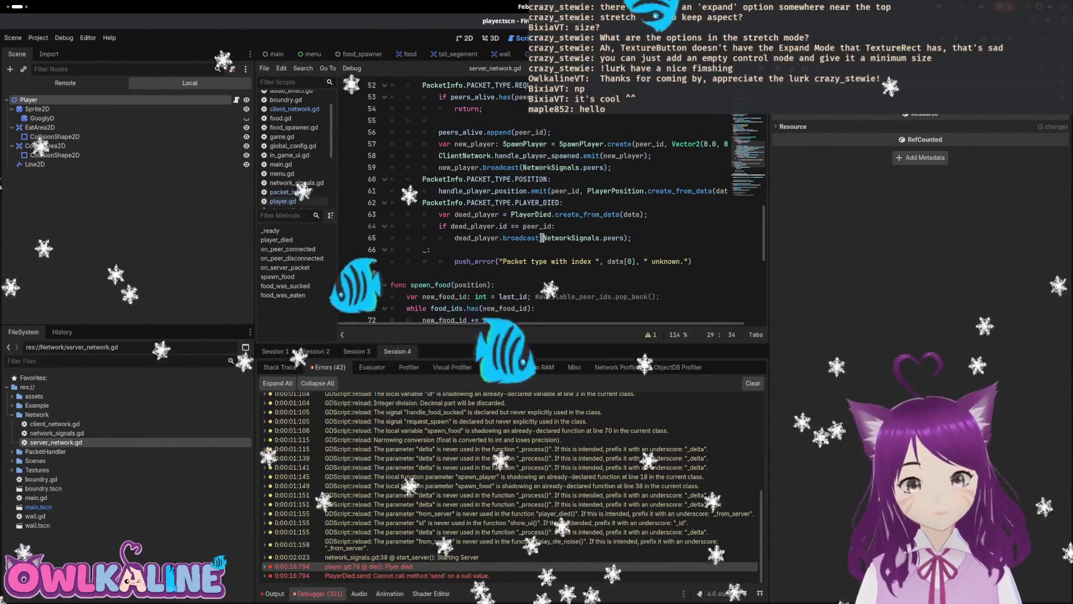
pyautogui.scroll(-1, 515, 228)
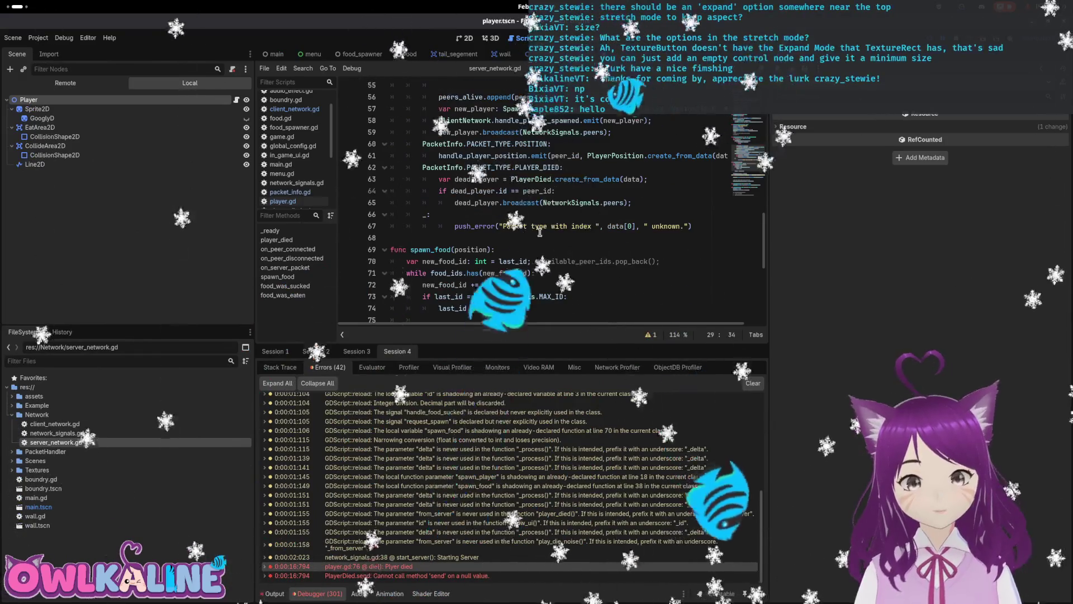
pyautogui.click(570, 215)
pyautogui.click(675, 178)
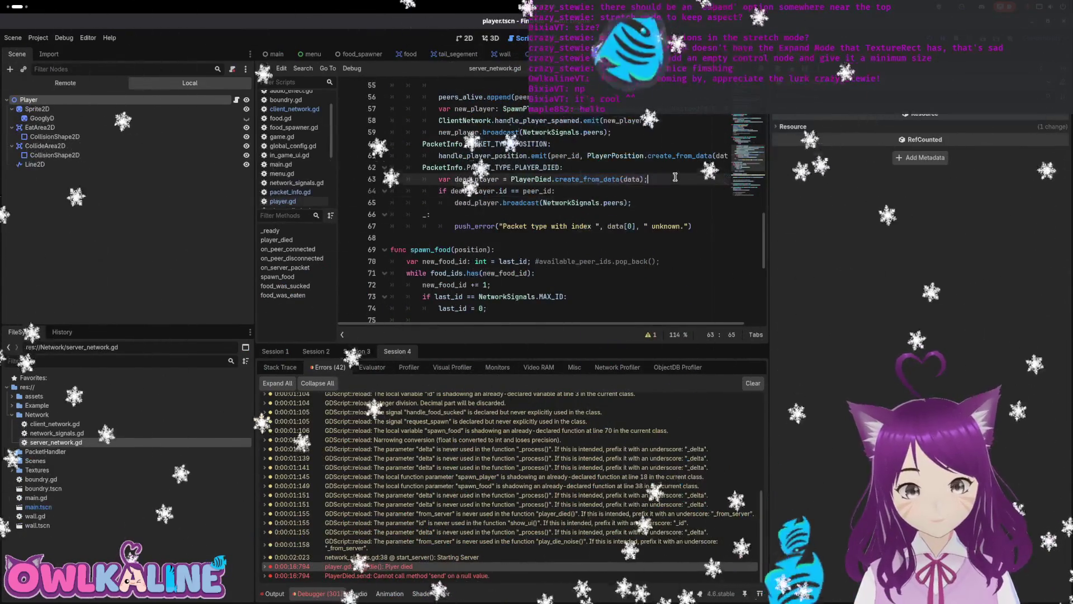
pyautogui.press('Down')
pyautogui.press('Return')
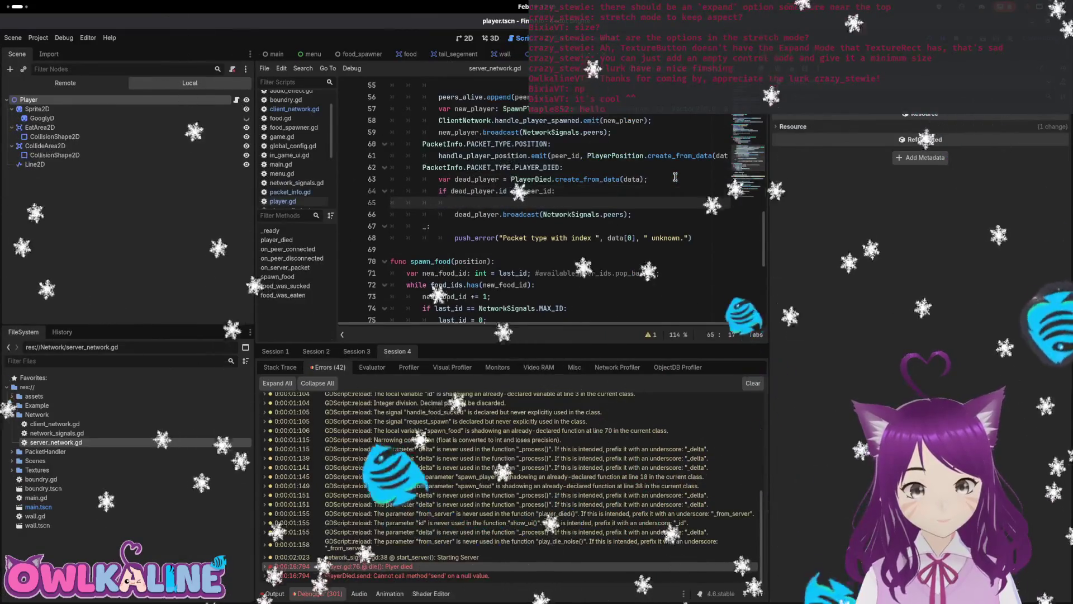
pyautogui.write('clientNetwork.')
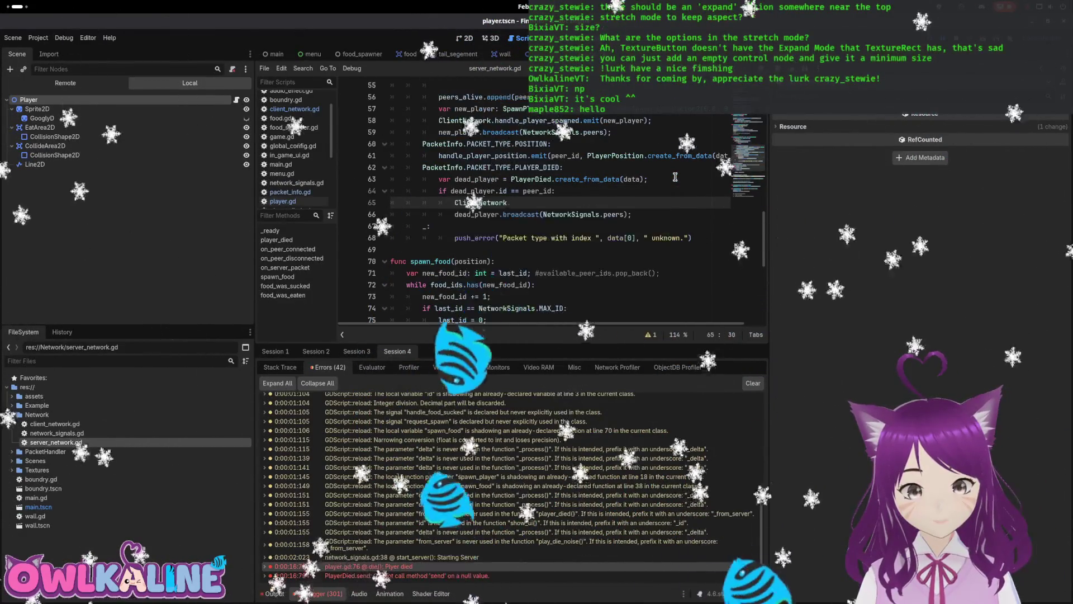
pyautogui.write('p')
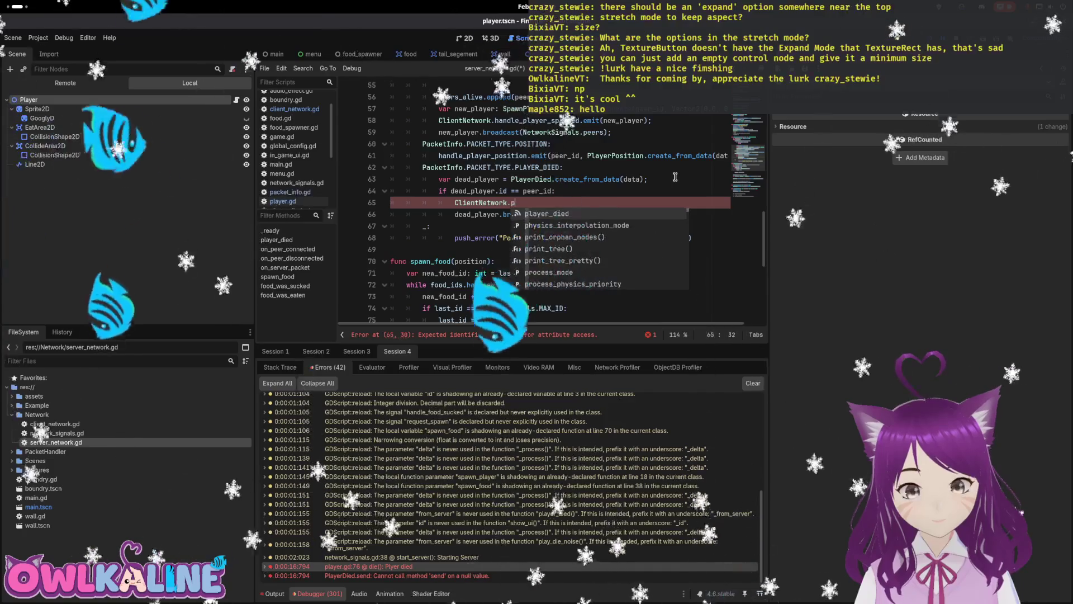
pyautogui.write('layer_died.emit(')
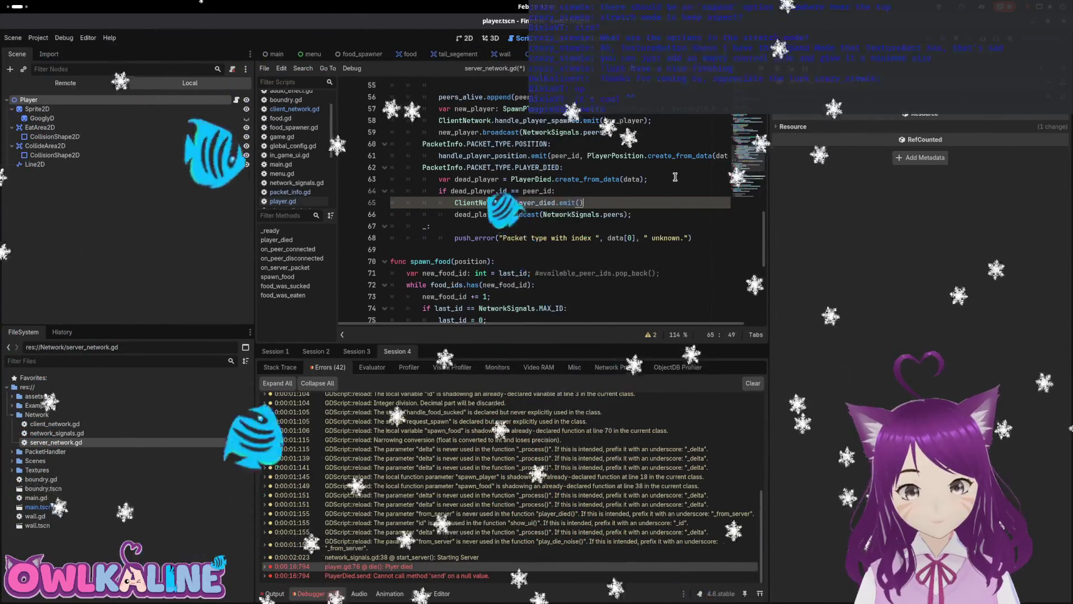
pyautogui.write('dead_player)')
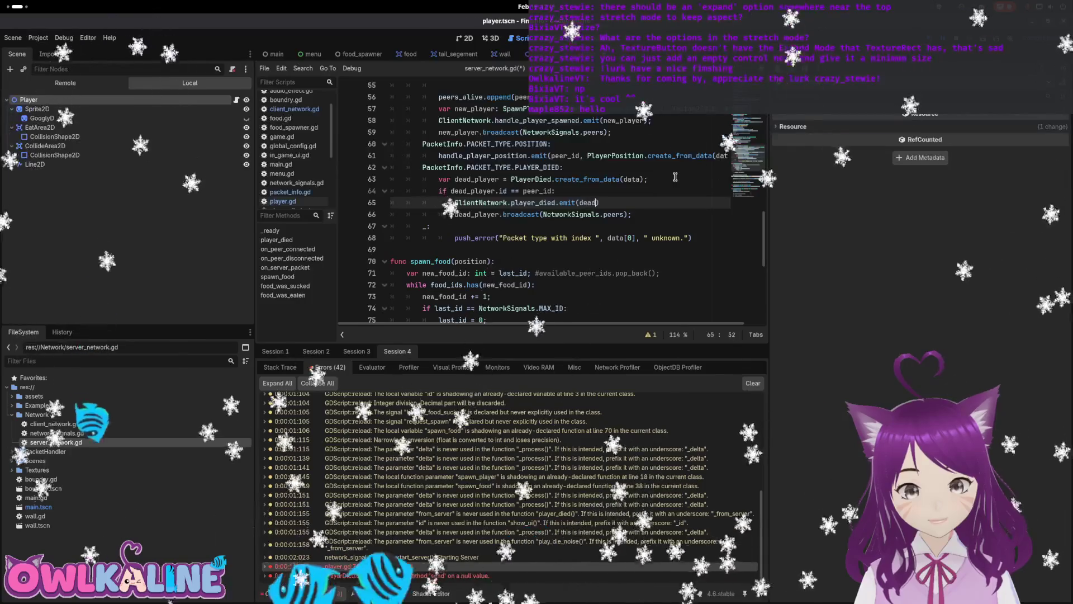
pyautogui.write(';')
pyautogui.hotkey('ctrl', 's')
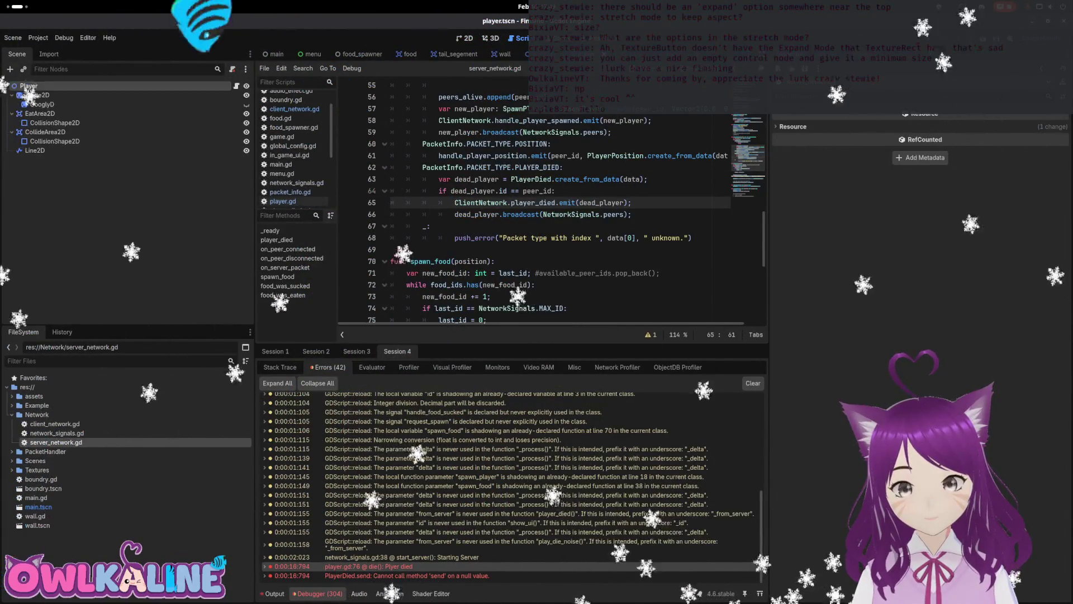
# - Run the game, join as Client and spawn the player, then close it and stop all instances
pyautogui.press('F5')
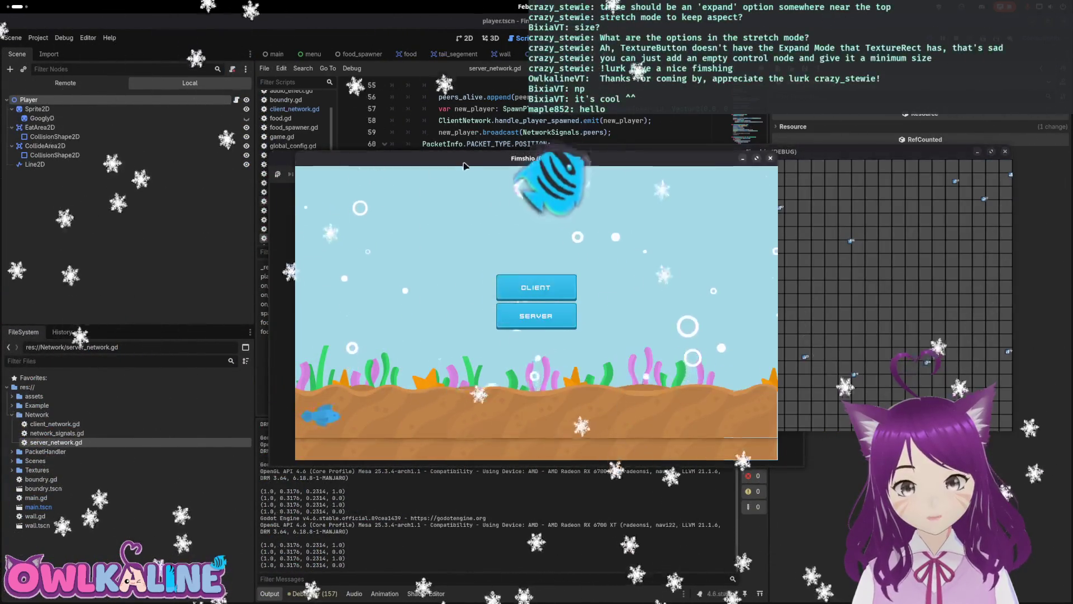
pyautogui.moveTo(464, 166); pyautogui.dragTo(272, 160)
pyautogui.click(345, 282)
pyautogui.moveTo(408, 156); pyautogui.dragTo(762, 224)
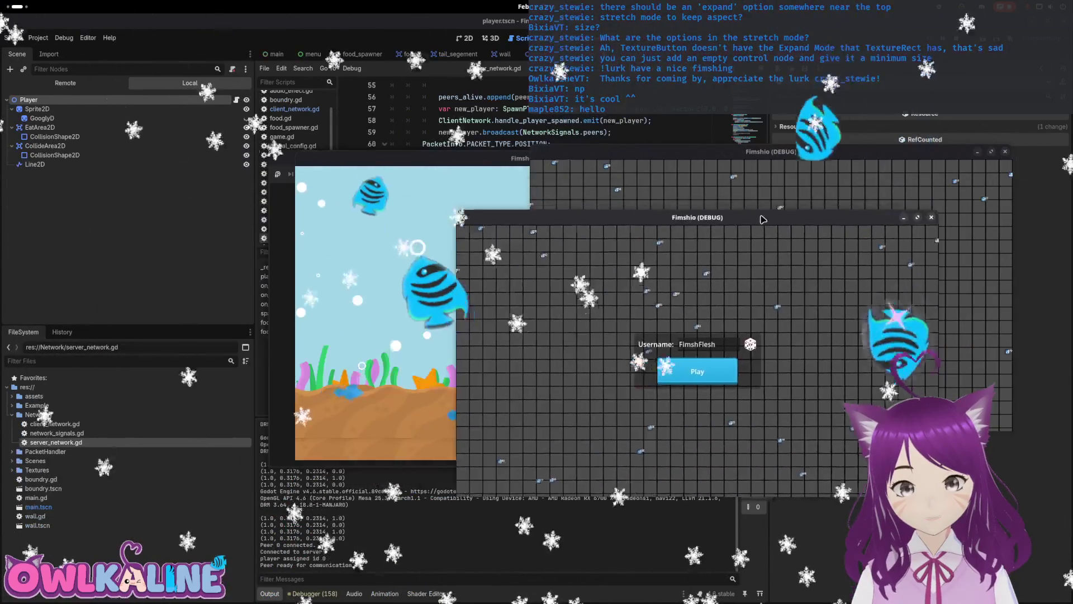
pyautogui.moveTo(702, 180); pyautogui.dragTo(429, 102)
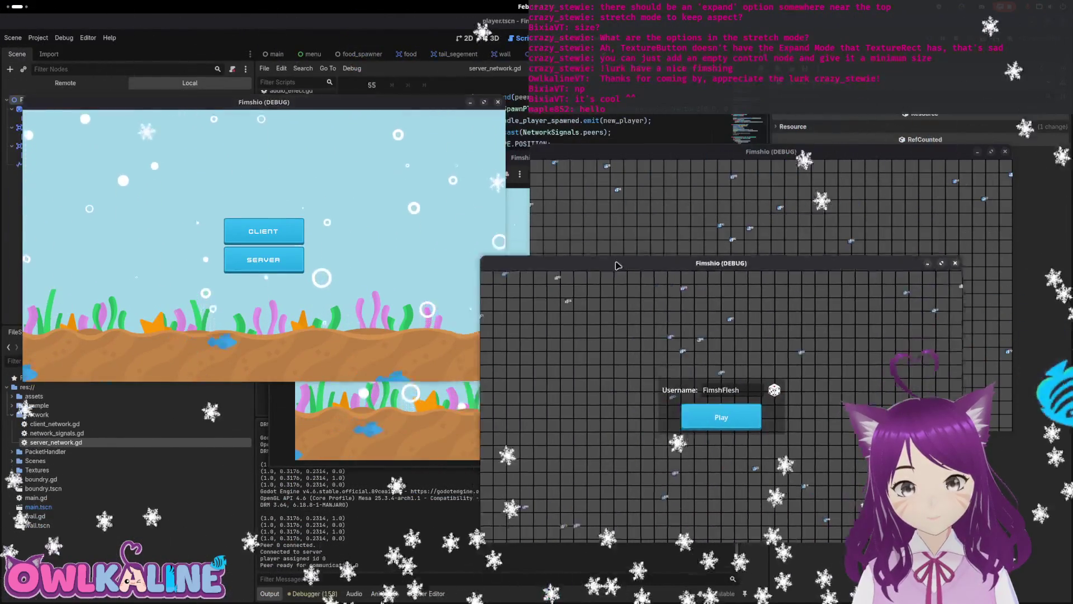
pyautogui.click(264, 231)
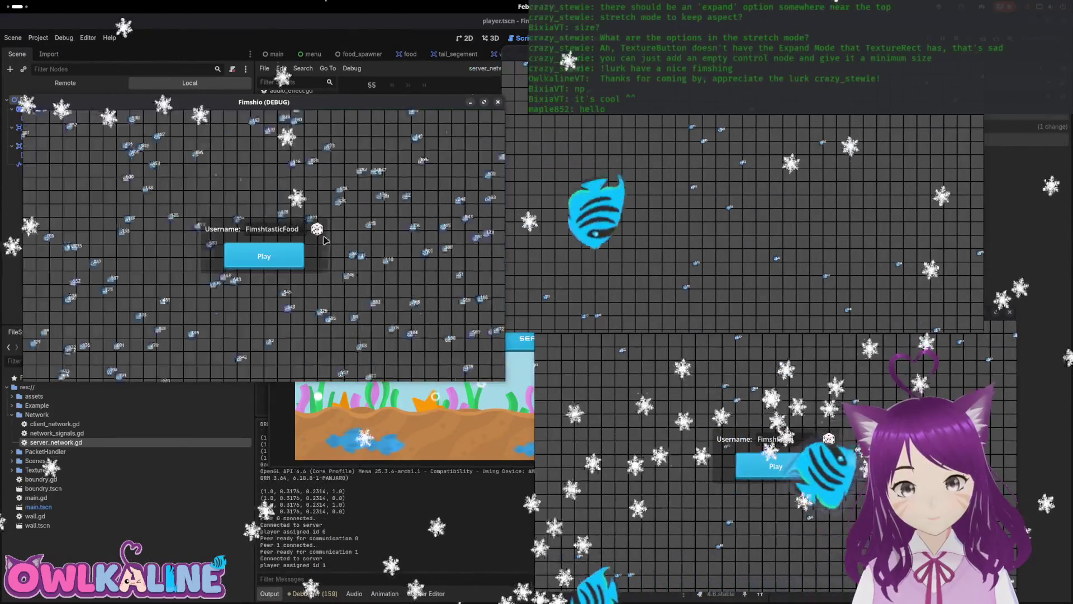
pyautogui.click(275, 267)
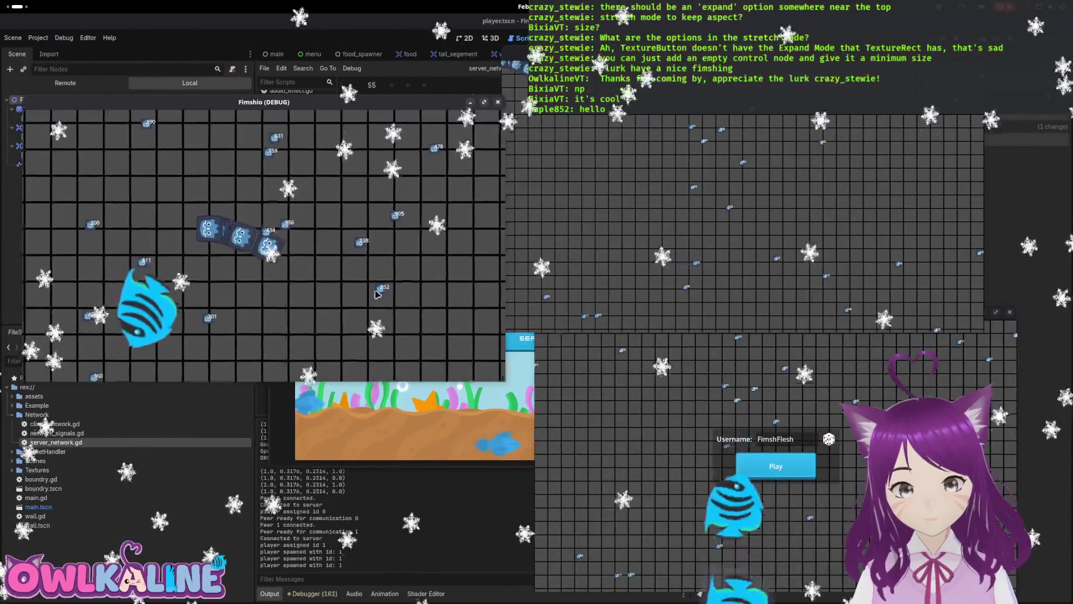
pyautogui.click(498, 102)
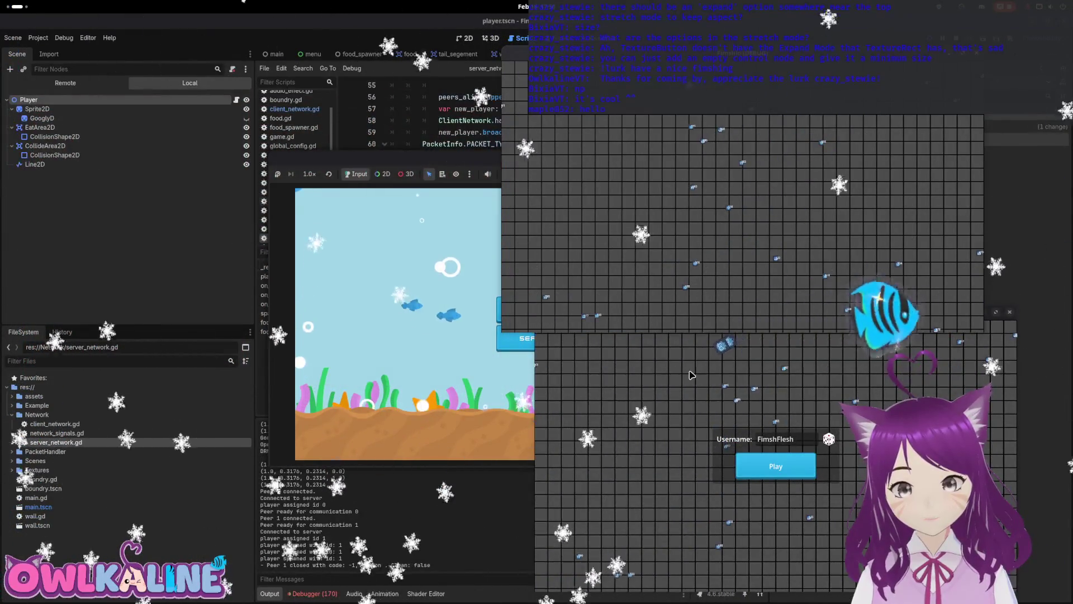
pyautogui.press('F8')
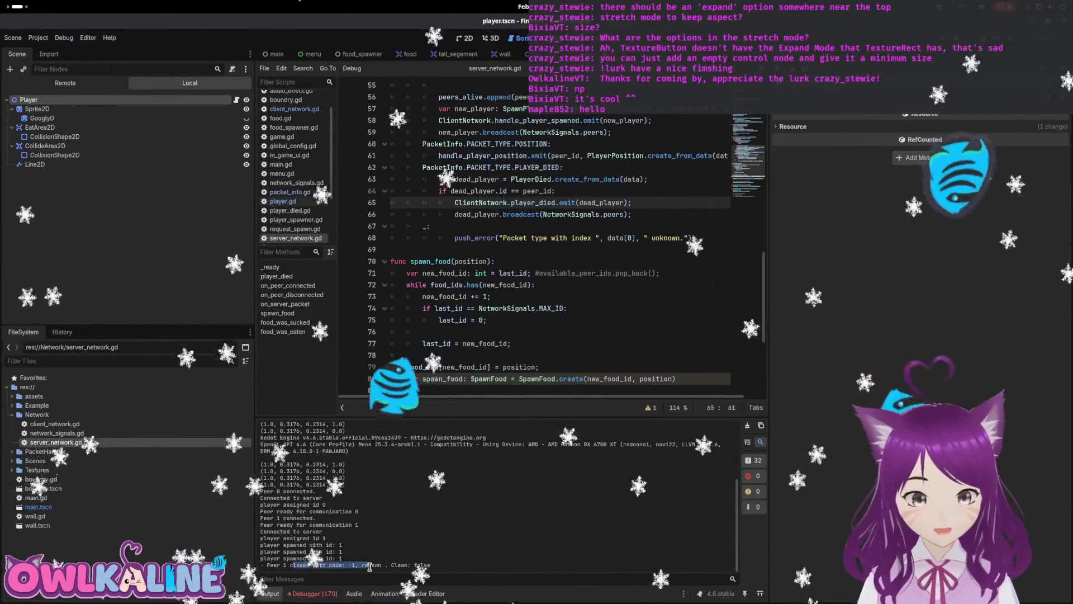
# - Open network_signals.gd and review the peer-closed log message in the output
pyautogui.doubleClick(78, 433)
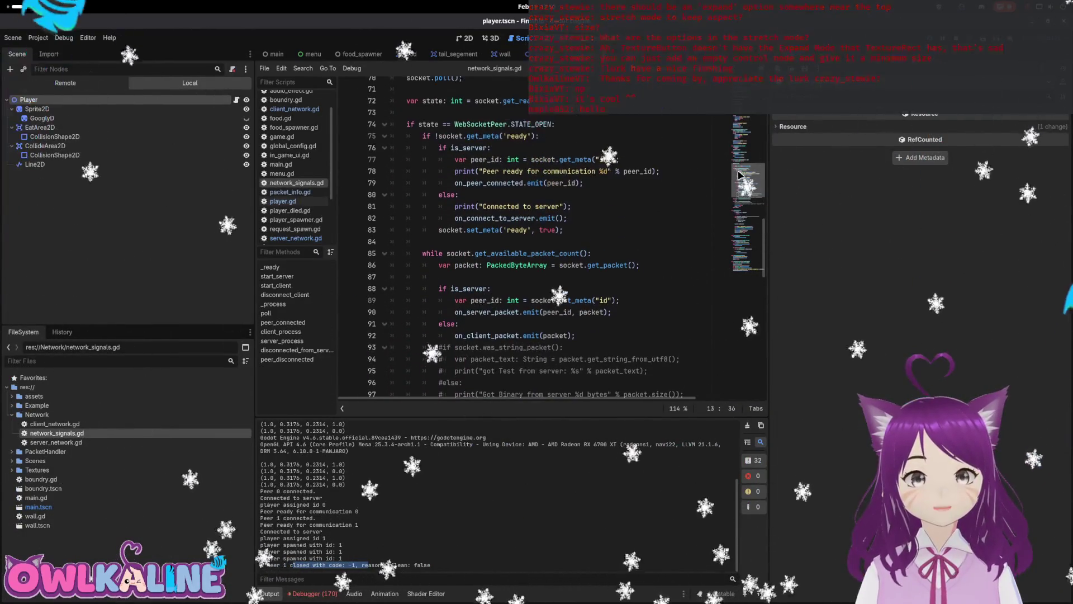
pyautogui.moveTo(739, 176); pyautogui.dragTo(730, 249)
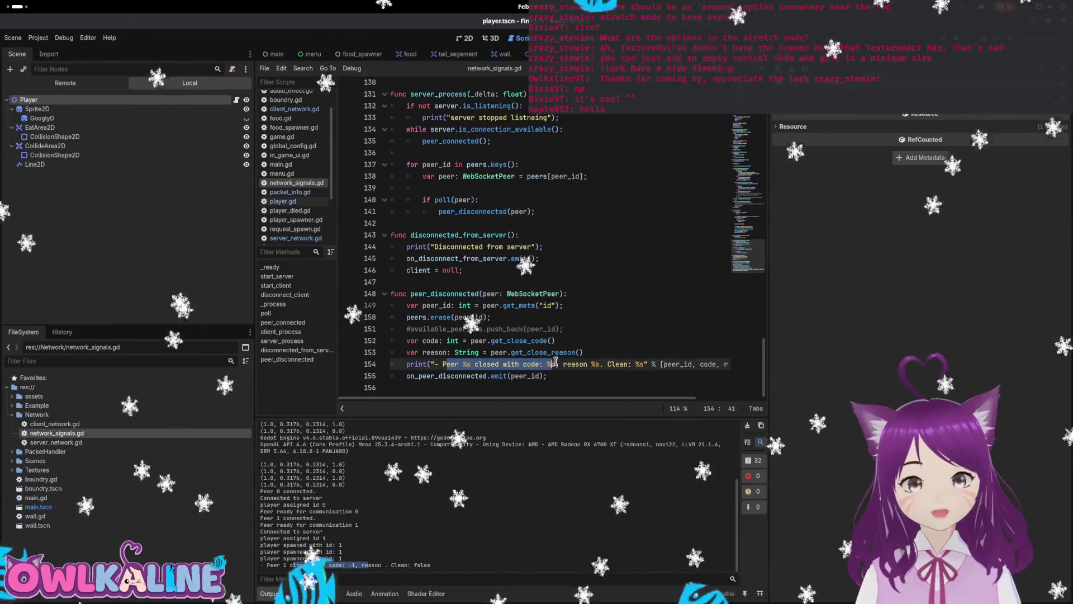
pyautogui.moveTo(556, 362); pyautogui.dragTo(613, 364)
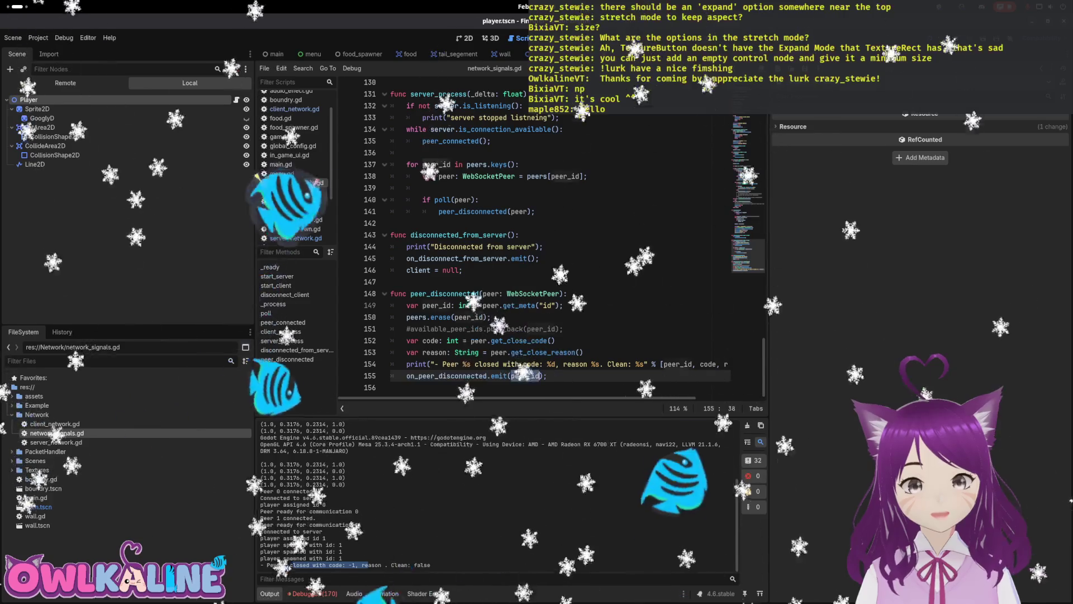
pyautogui.scroll(20, 457, 376)
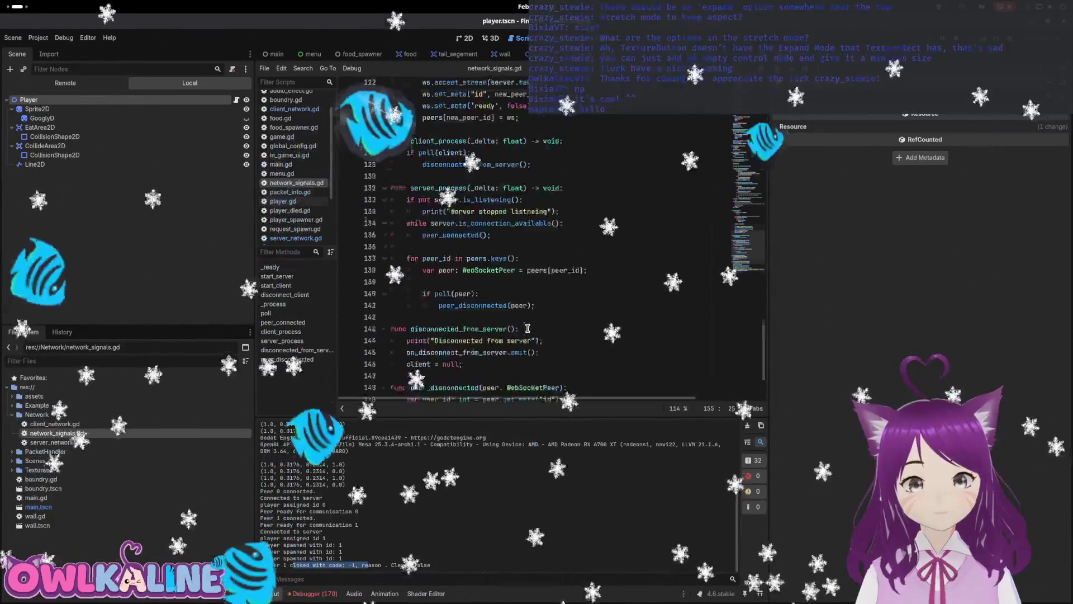
pyautogui.scroll(2, 530, 326)
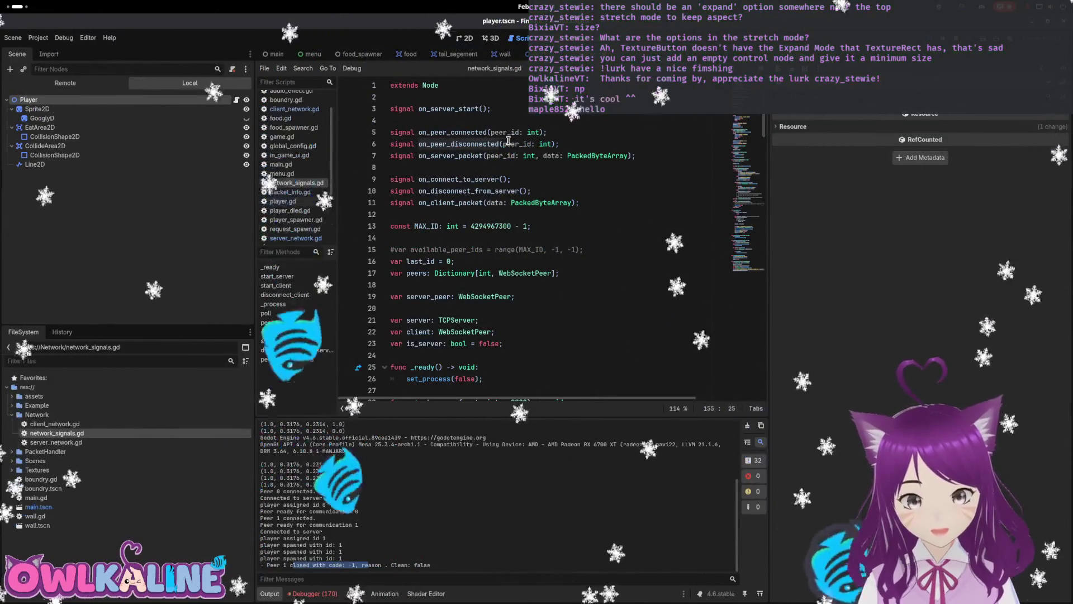
# - Jump from the Debugger's player_died error to line 43 and locate the extra false argument
pyautogui.click(314, 593)
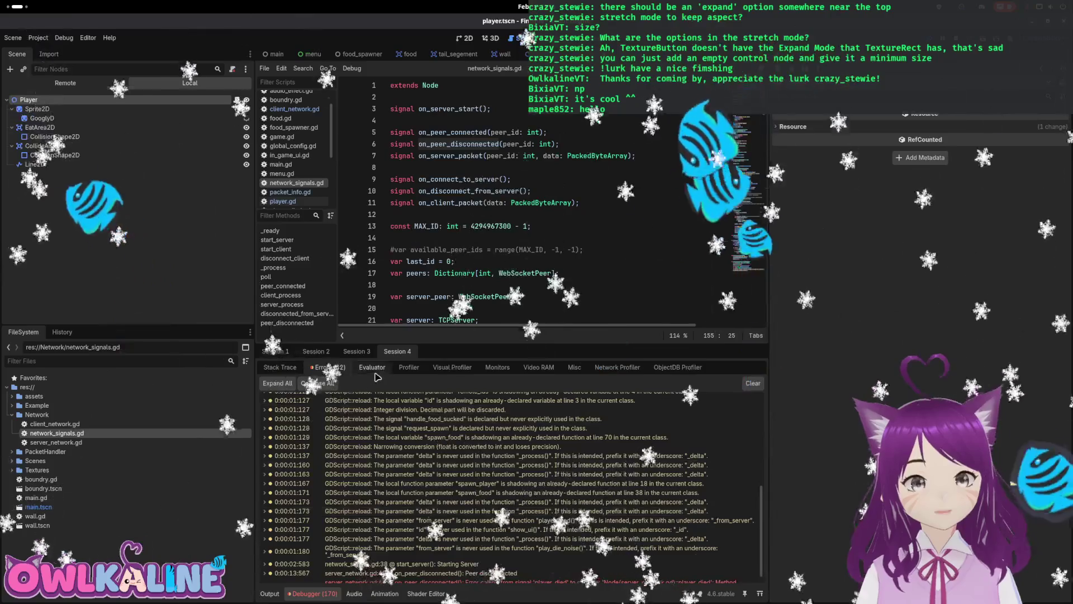
pyautogui.click(410, 572)
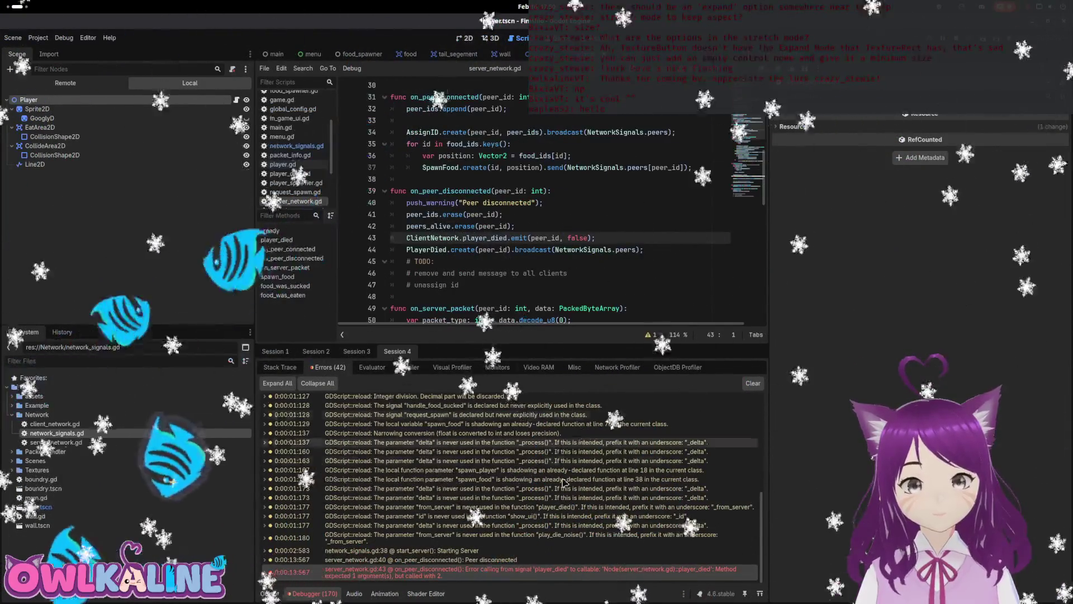
pyautogui.click(577, 238)
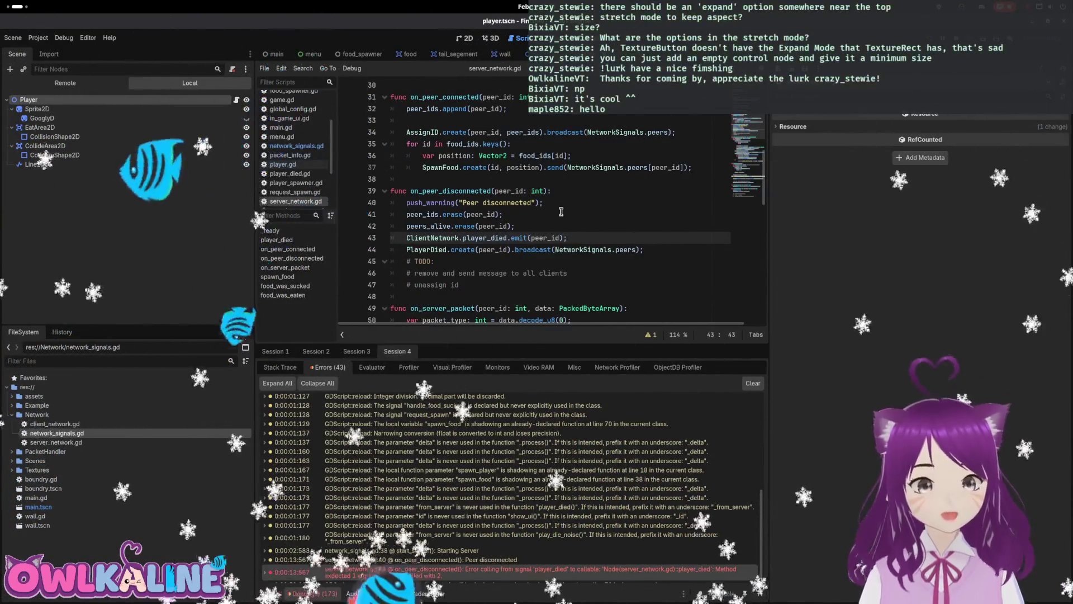
pyautogui.scroll(10, 543, 224)
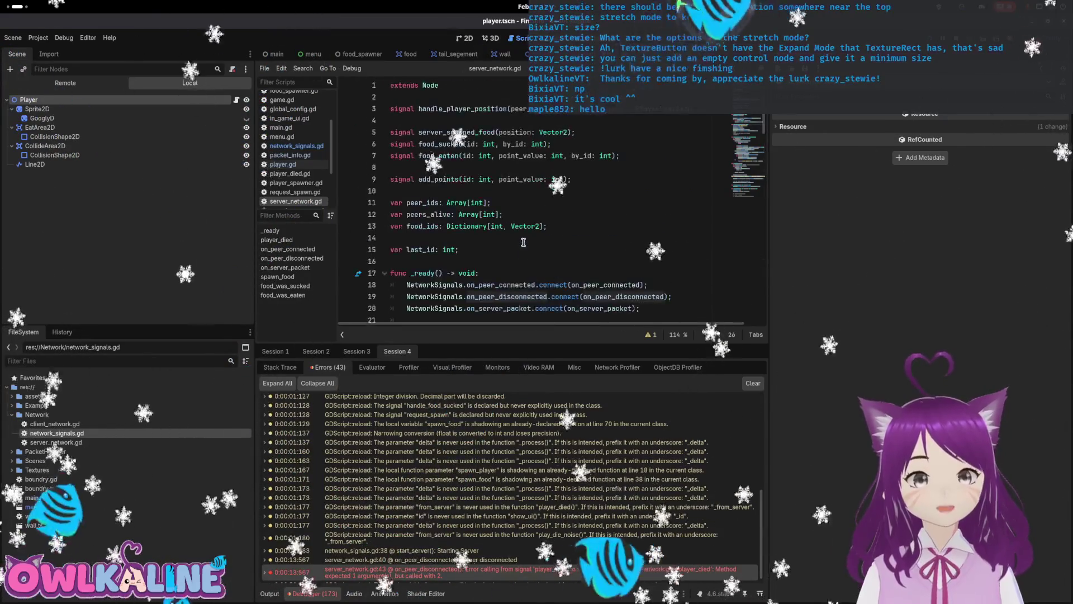
pyautogui.scroll(-9, 526, 241)
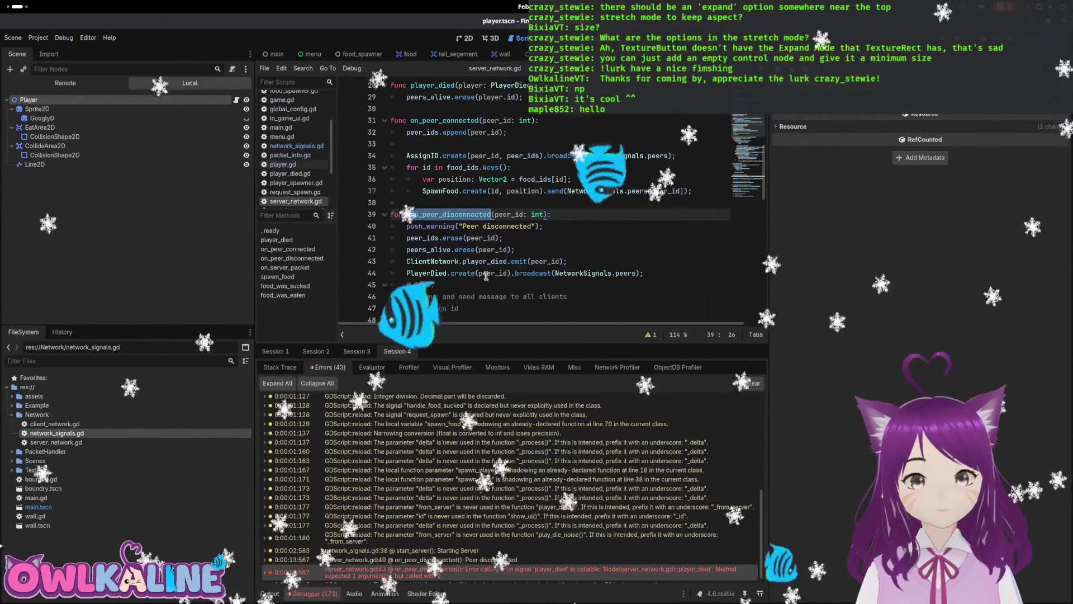
pyautogui.scroll(-1, 486, 276)
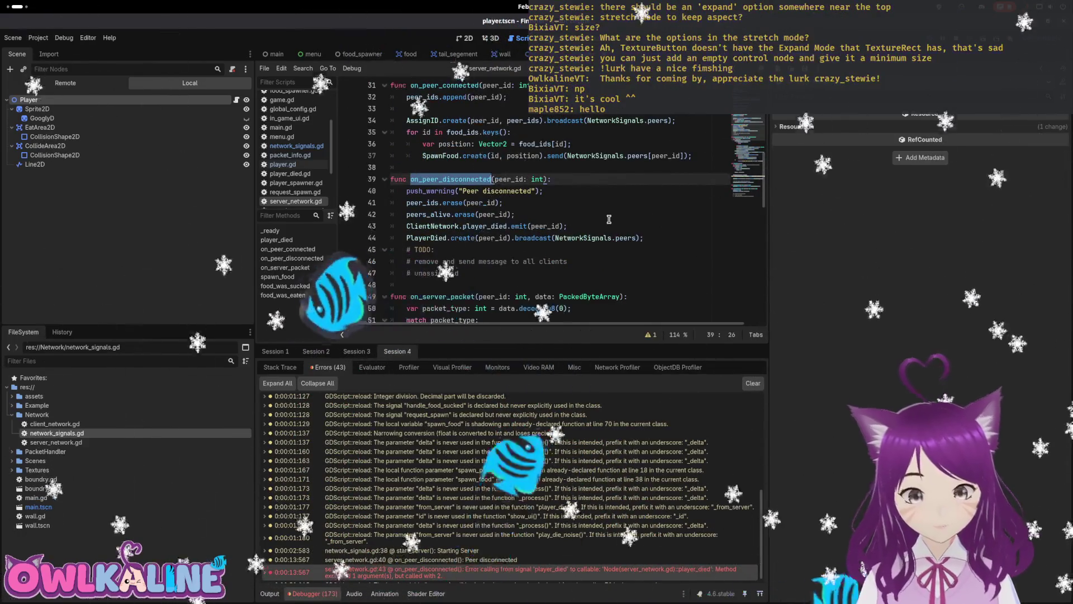
pyautogui.click(608, 220)
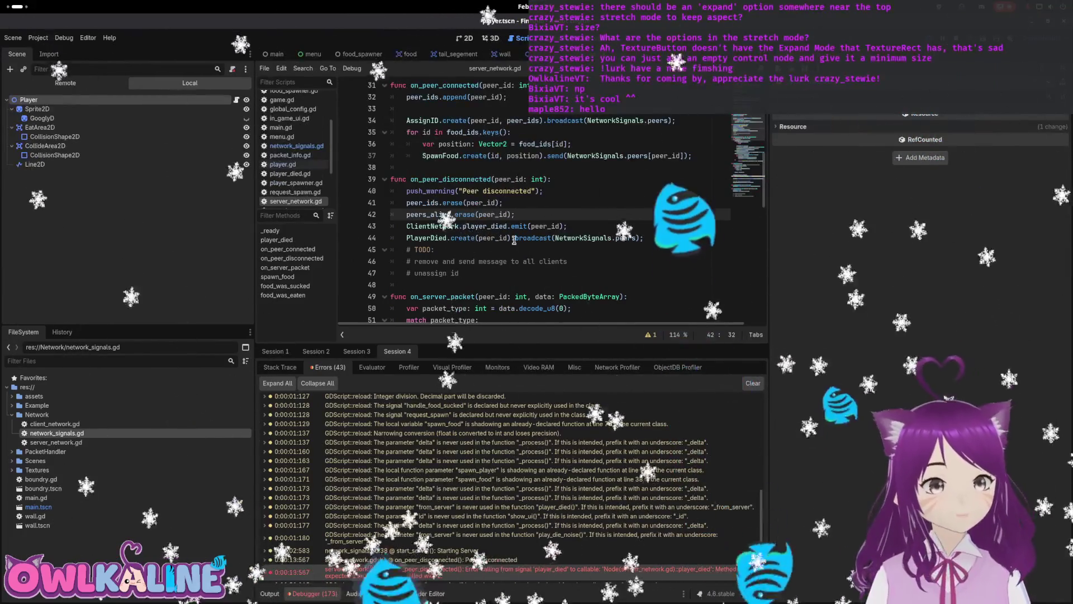
pyautogui.click(510, 240)
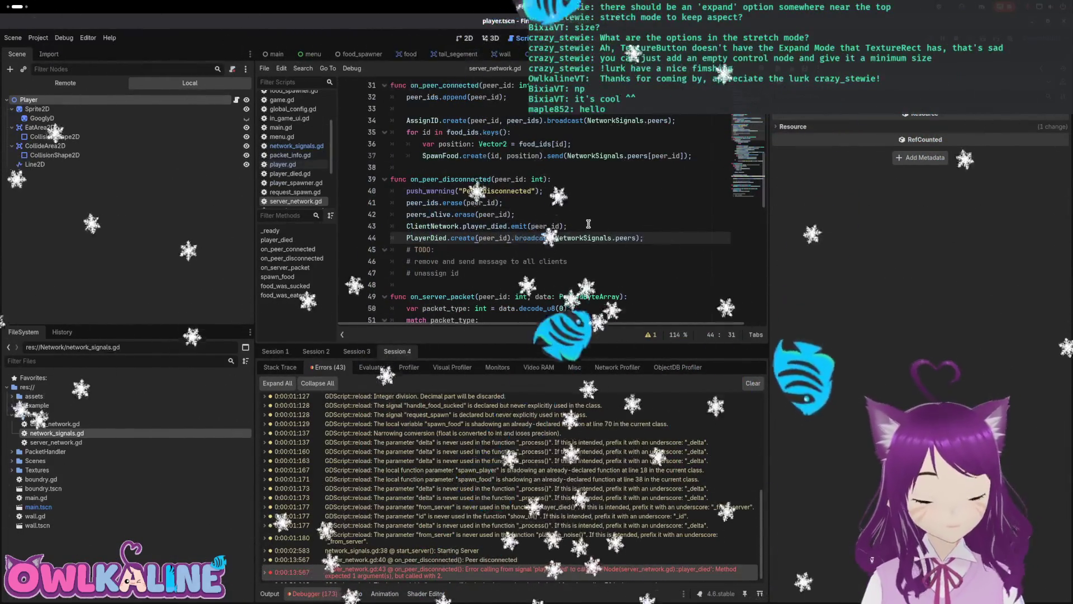
# - Declare the packet as var player_died: PlayerDied and remove the blank line before the broadcast
pyautogui.press('Return')
pyautogui.press('Return')
pyautogui.write('pls')
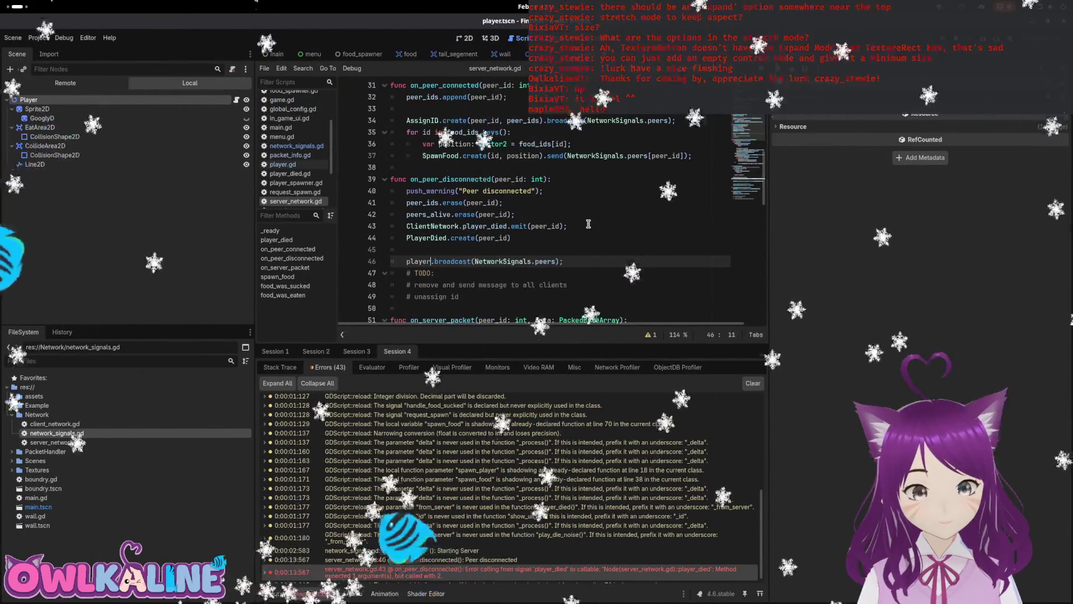
pyautogui.write('_died')
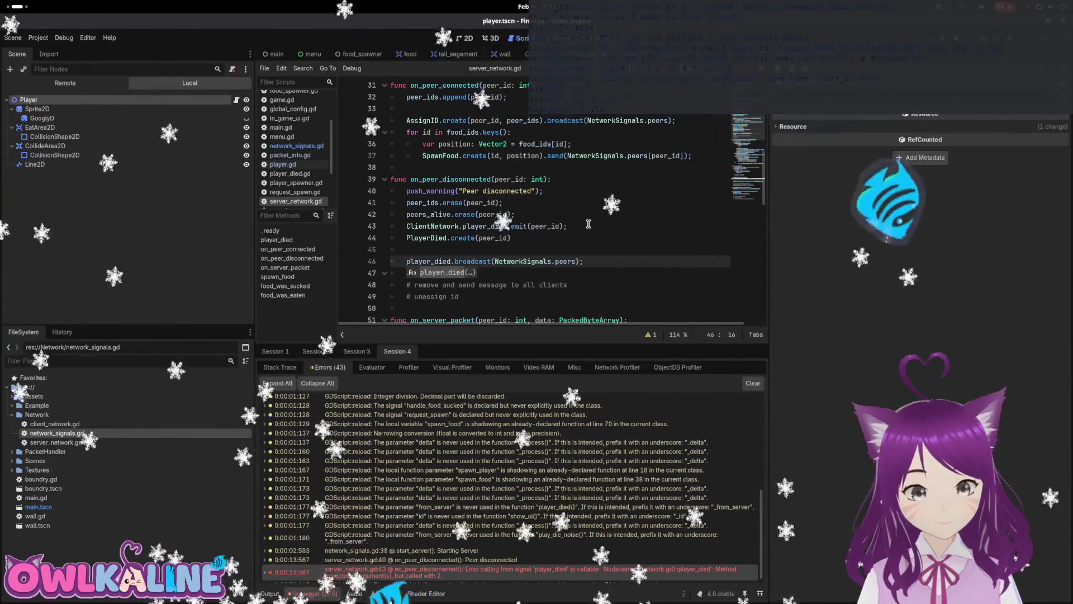
pyautogui.press('Escape')
pyautogui.press('Up')
pyautogui.press('Up')
pyautogui.press('Home')
pyautogui.write('var ')
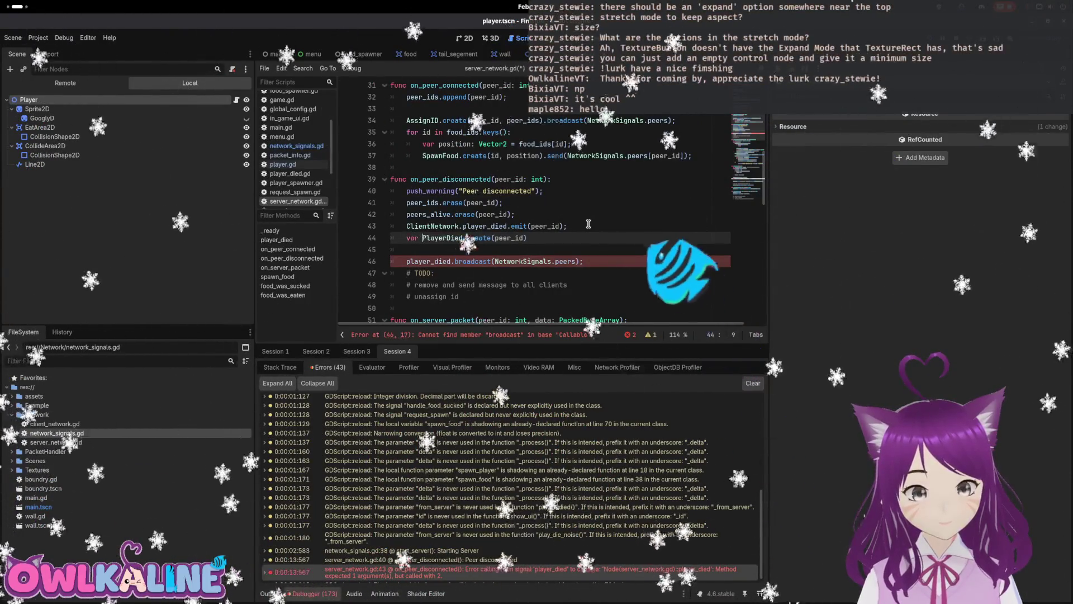
pyautogui.write('player_died: PlayerDied =')
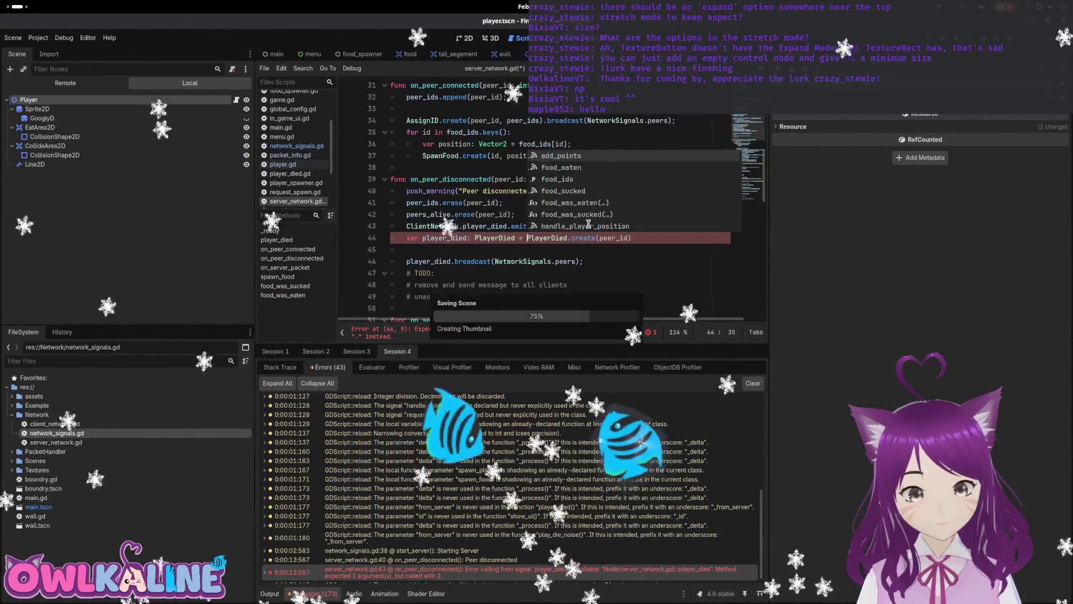
pyautogui.press('Down')
pyautogui.press('Delete')
pyautogui.press('End')
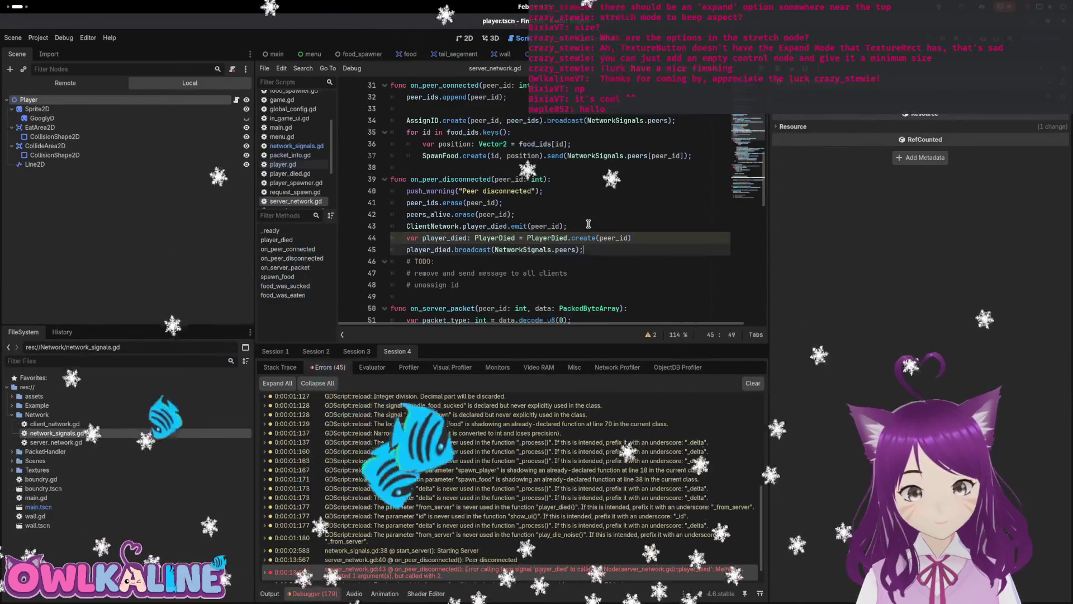
pyautogui.press('Return')
pyautogui.write('Cli')
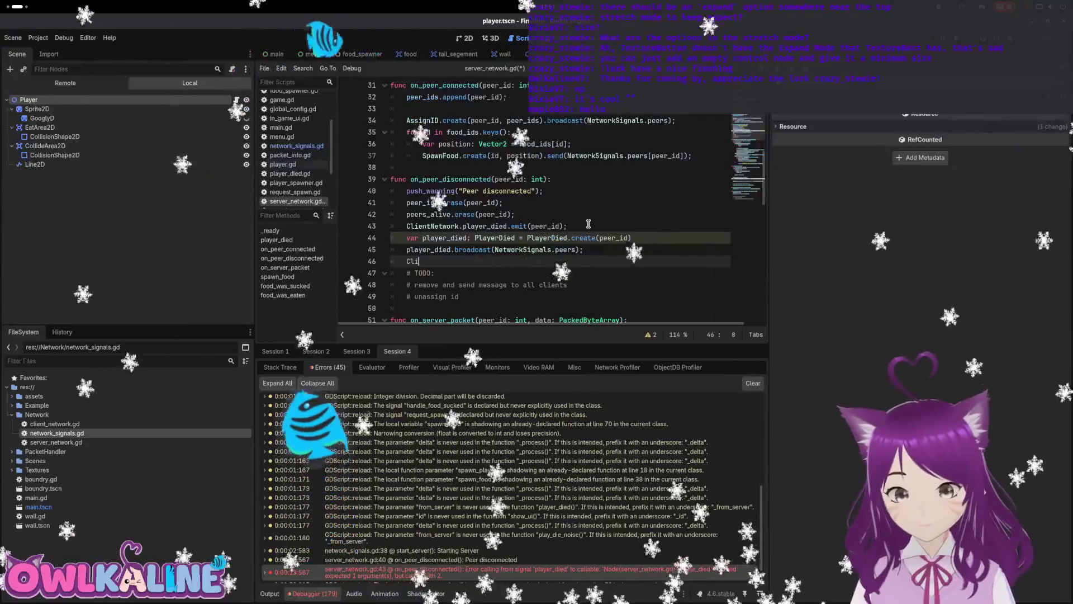
# - Write the ClientNetwork.player_died.emit(player_died) call and clear the misplaced duplicate line
pyautogui.write('entNetwork.')
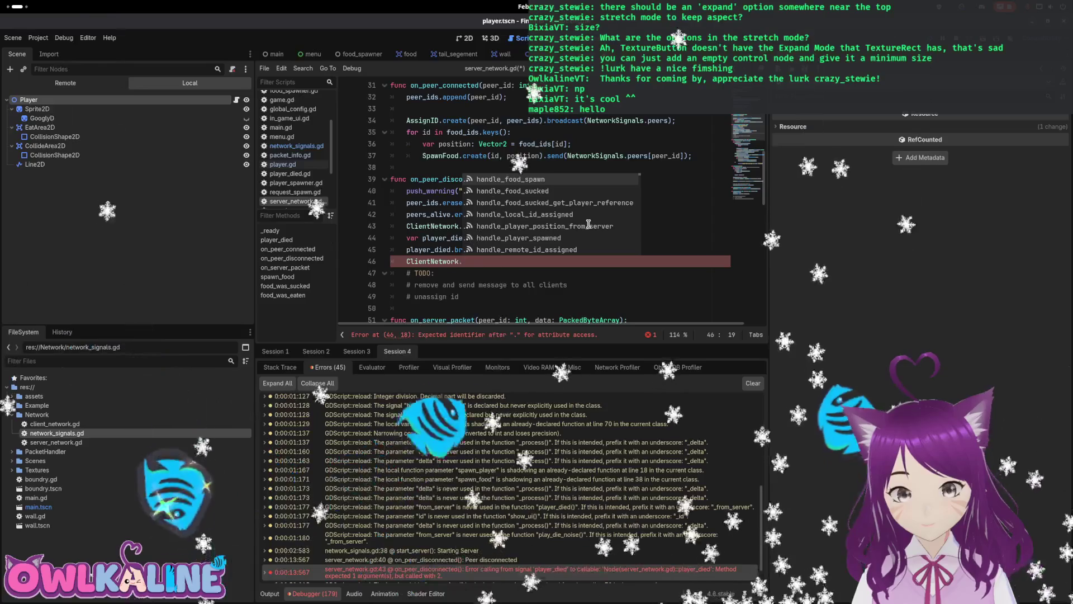
pyautogui.write('pl')
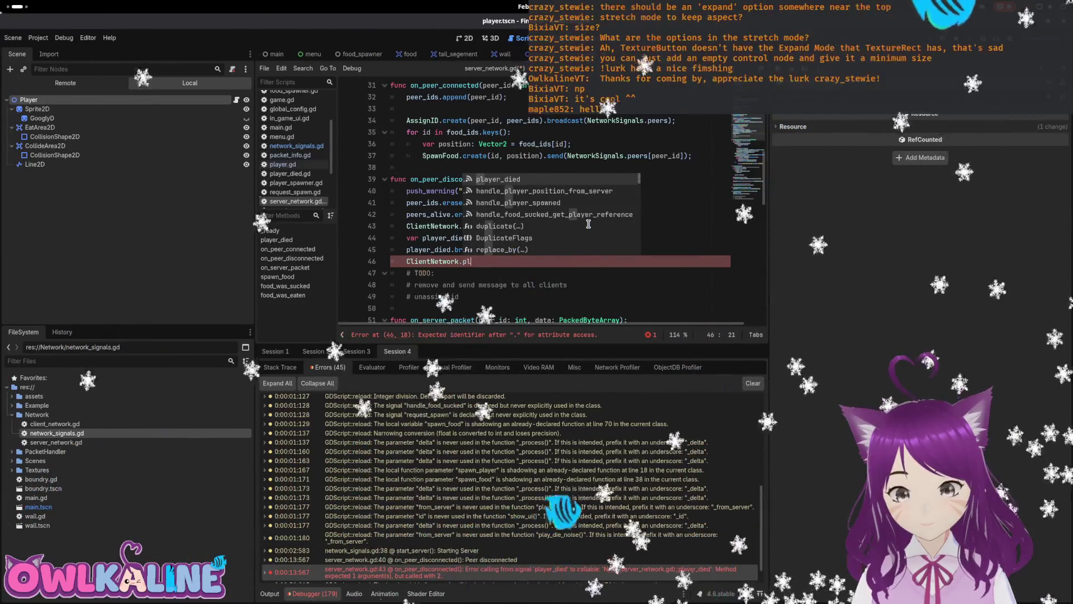
pyautogui.press('Return')
pyautogui.write('Playe')
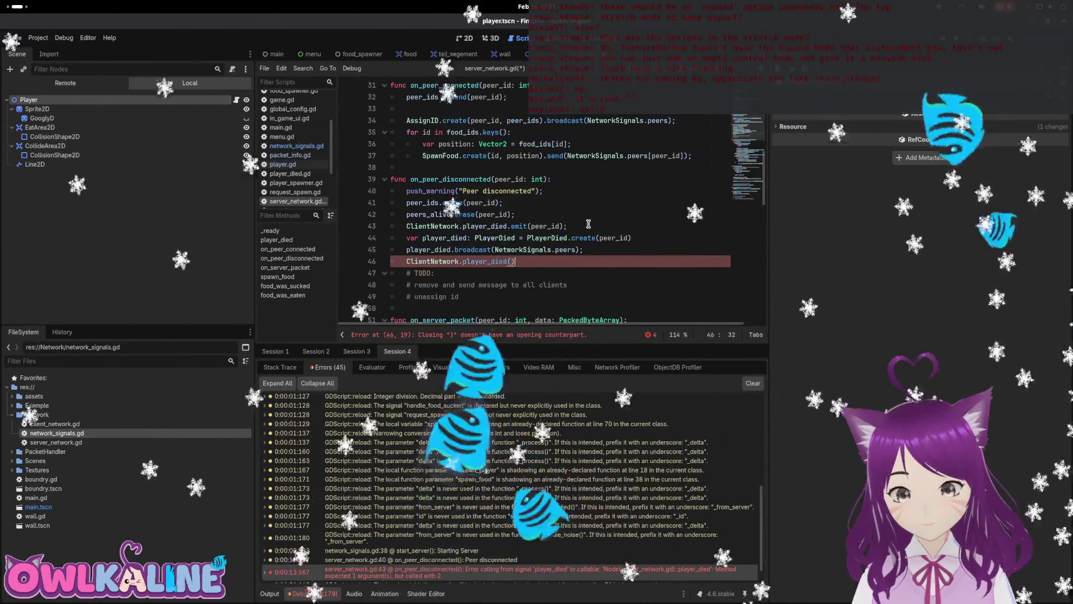
pyautogui.press('BackSpace')
pyautogui.press('BackSpace')
pyautogui.press('BackSpace')
pyautogui.write('player')
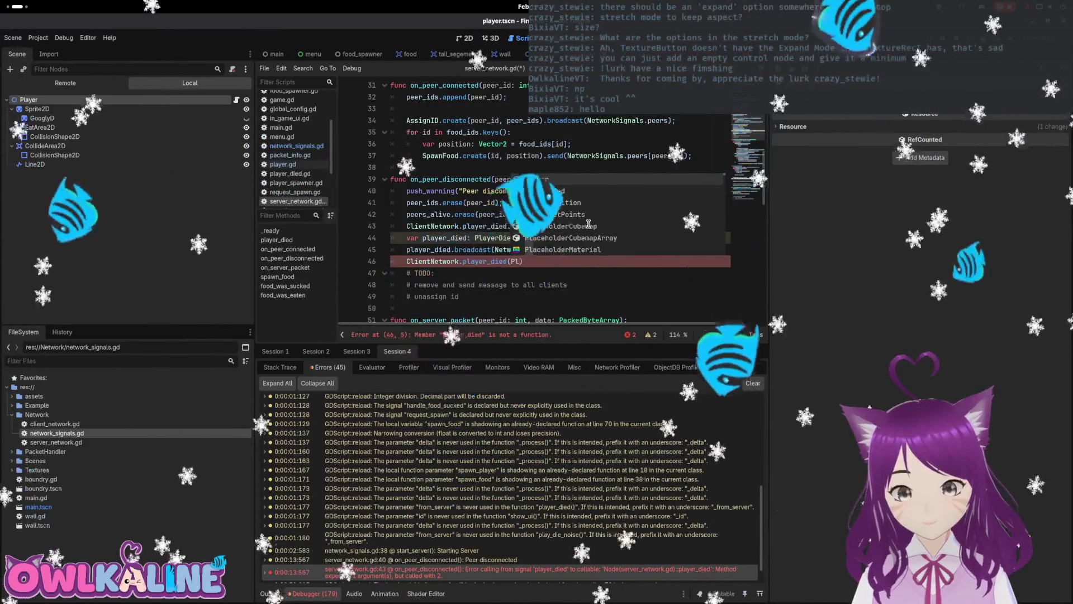
pyautogui.write('_died')
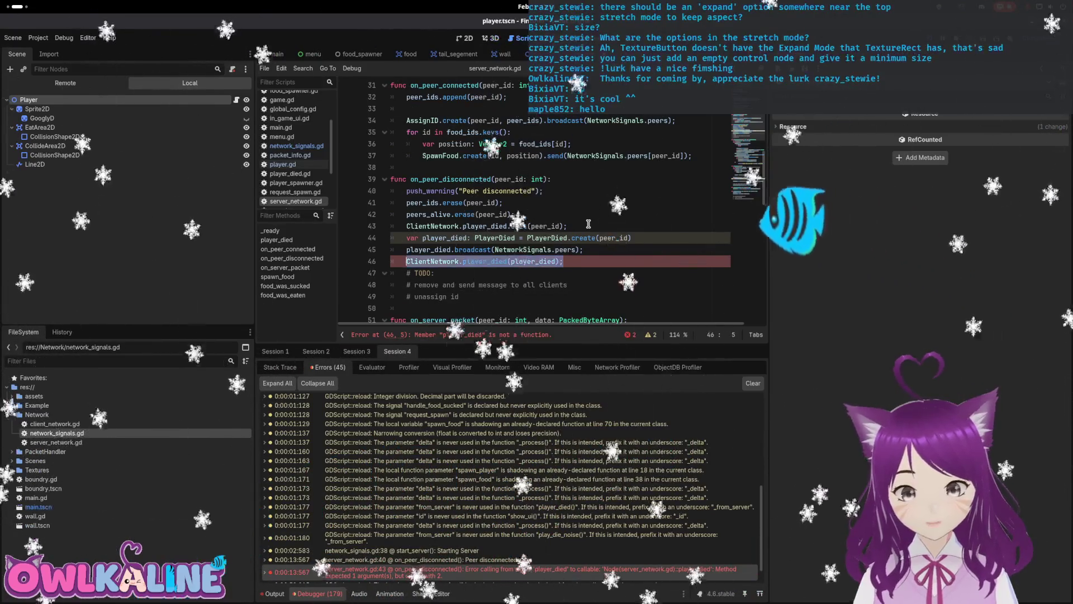
pyautogui.press('BackSpace')
pyautogui.press('BackSpace')
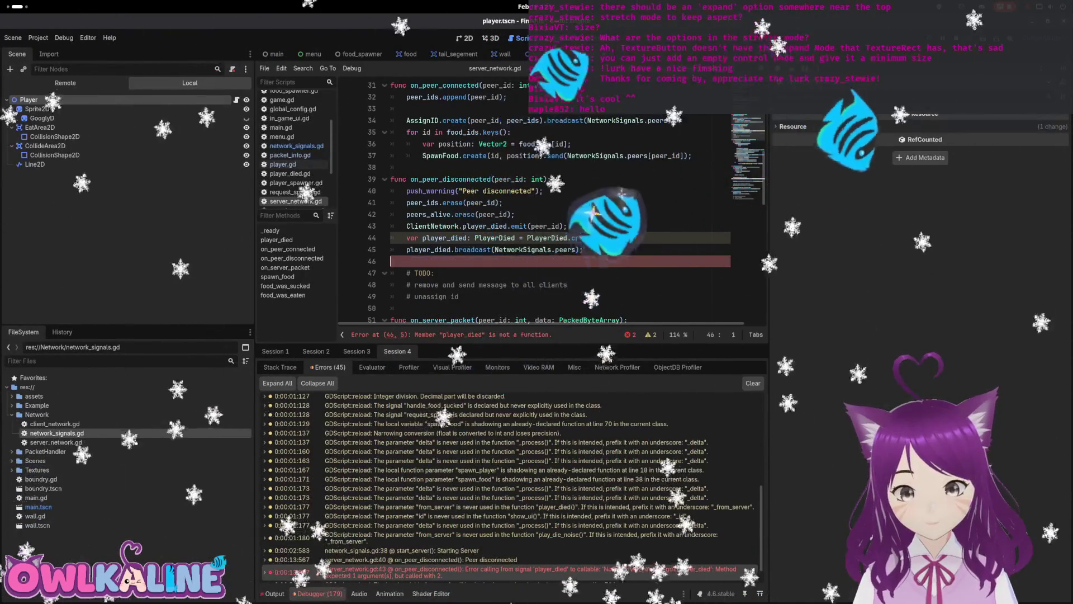
pyautogui.press('BackSpace')
pyautogui.click(557, 226)
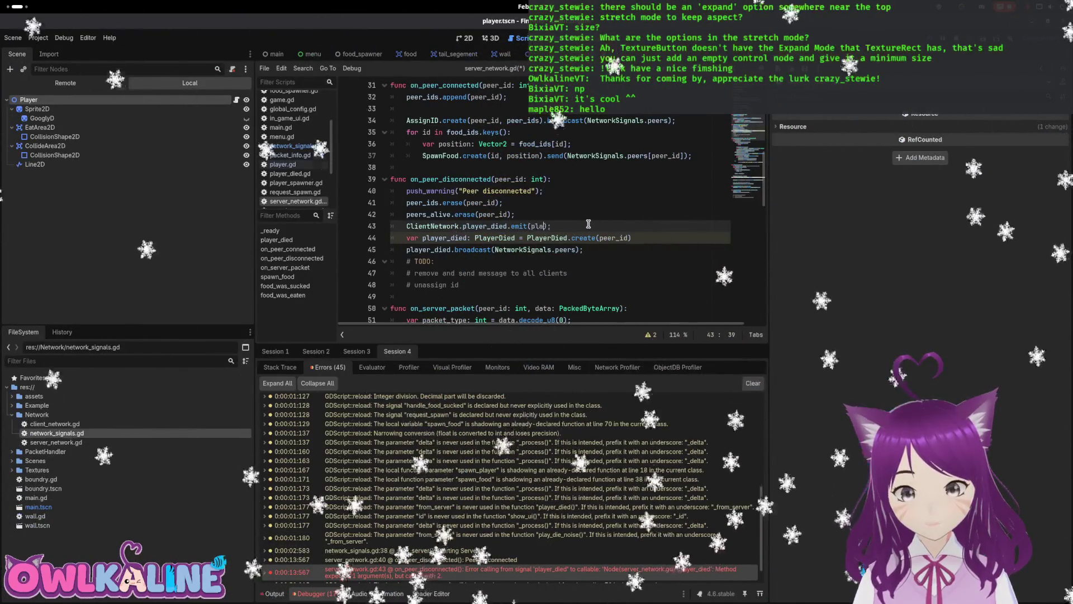
pyautogui.write('yer_died')
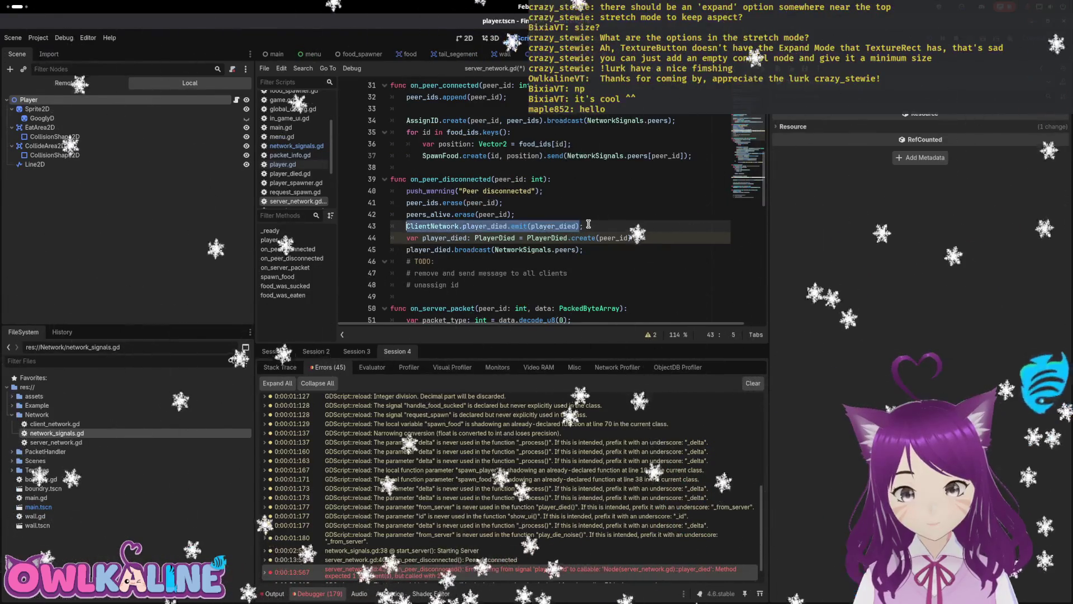
# - Move the emit call below the PlayerDied creation, delete the leftover blank line, and run with F5
pyautogui.hotkey('alt', 'Down')
pyautogui.press('Up')
pyautogui.press('Home')
pyautogui.press('Return')
pyautogui.press('Down')
pyautogui.press('End')
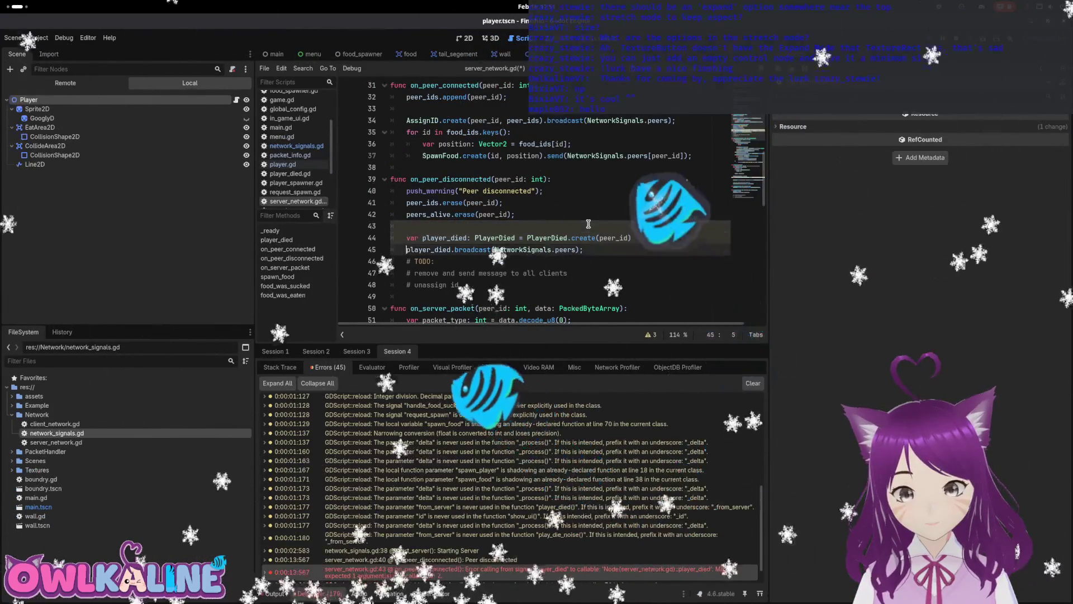
pyautogui.click(589, 224)
pyautogui.press('BackSpace')
pyautogui.press('BackSpace')
pyautogui.write('ClientNetwork.player_died.emit(player_died);')
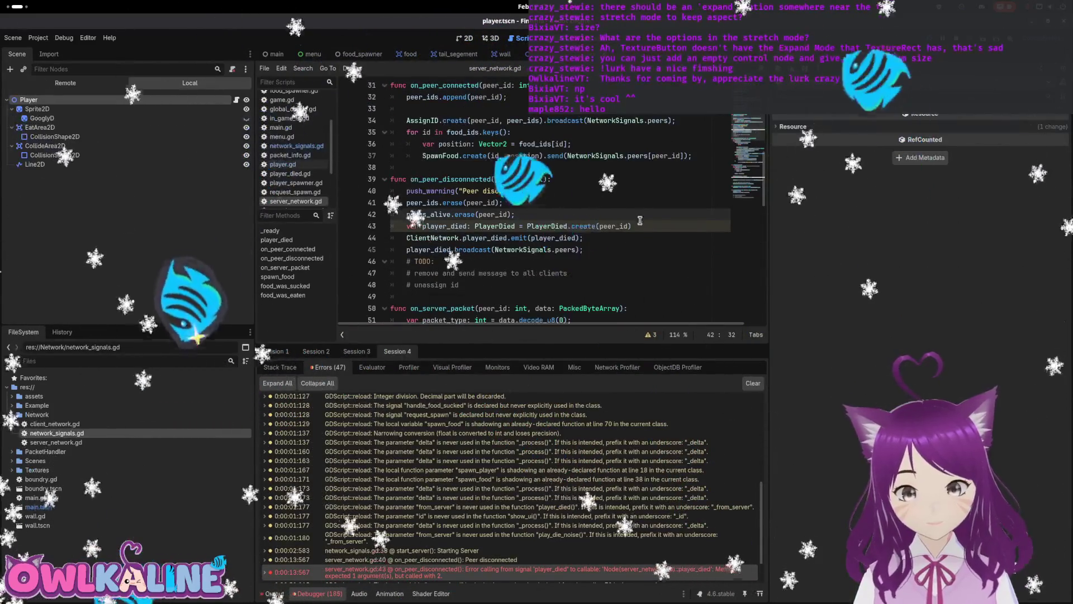
pyautogui.click(641, 262)
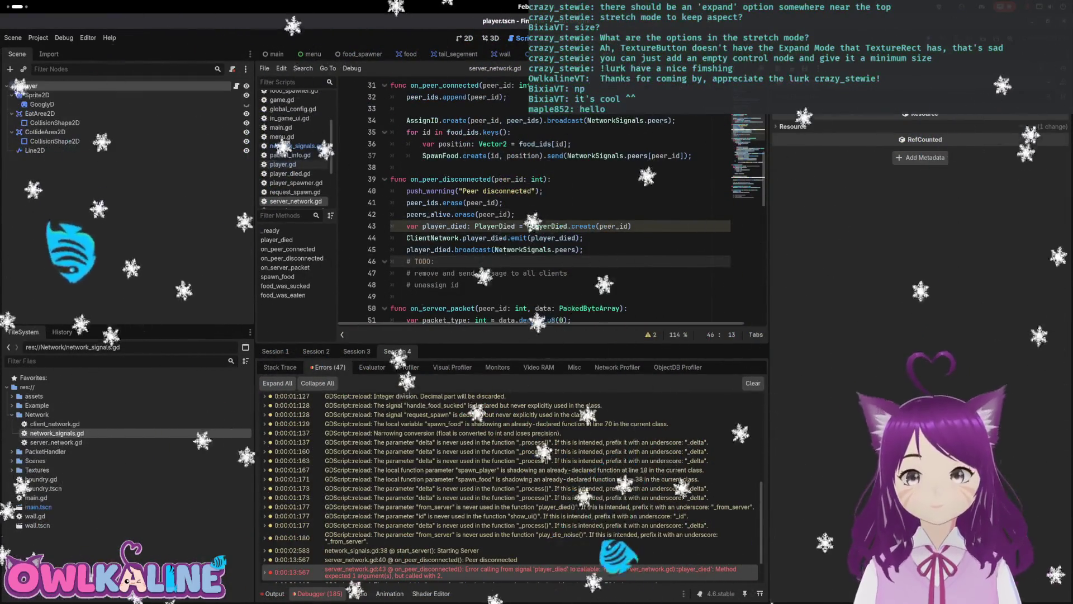
pyautogui.press('F5')
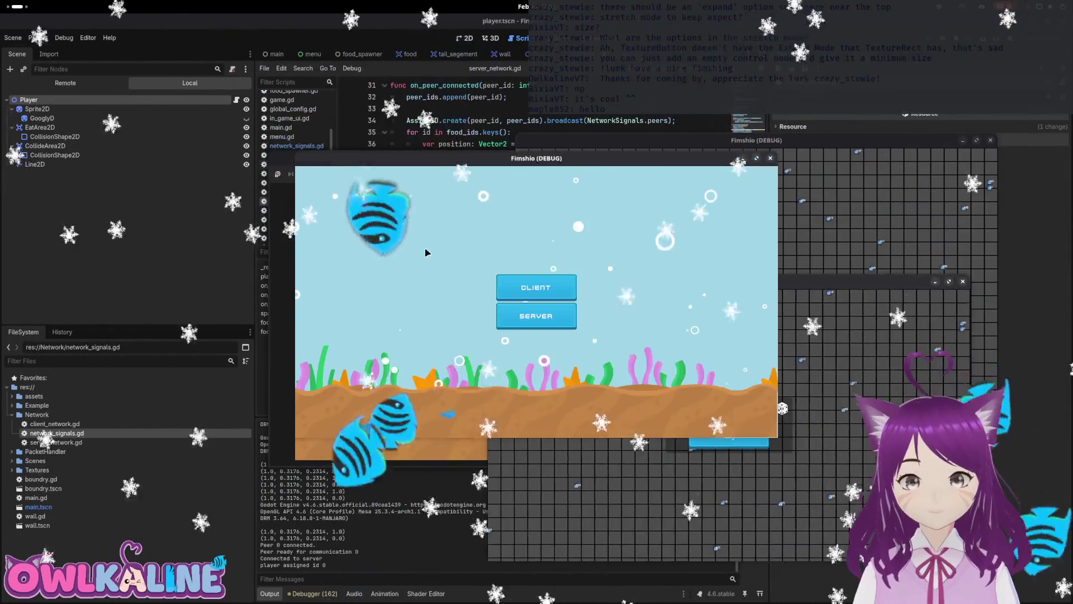
# - Join the running game as a client with the suggested username, then close it and stop the project
pyautogui.moveTo(433, 145); pyautogui.dragTo(244, 109)
pyautogui.click(264, 245)
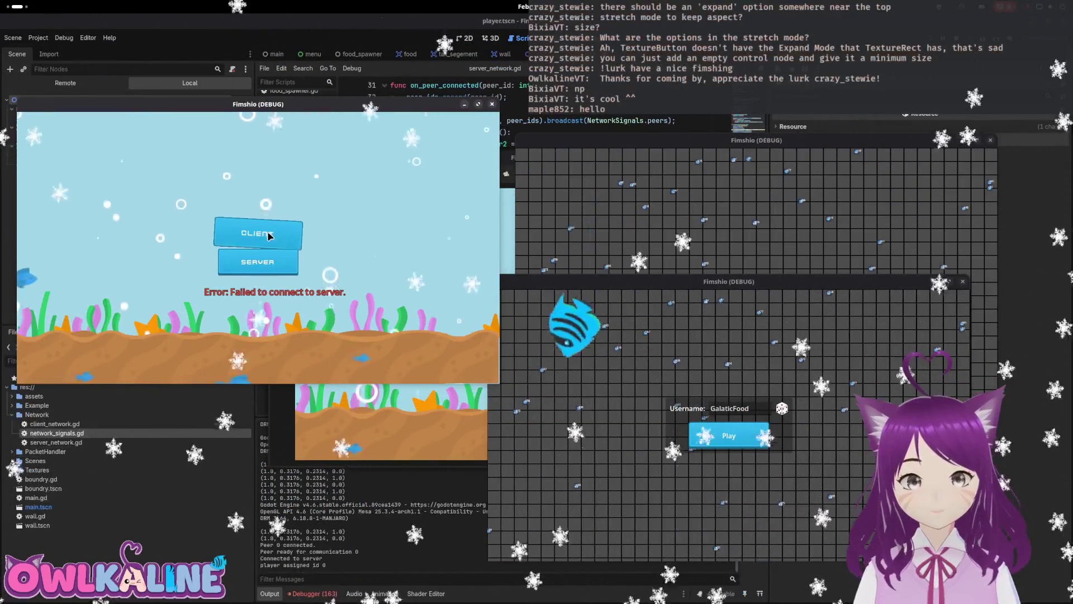
pyautogui.click(268, 236)
pyautogui.click(284, 265)
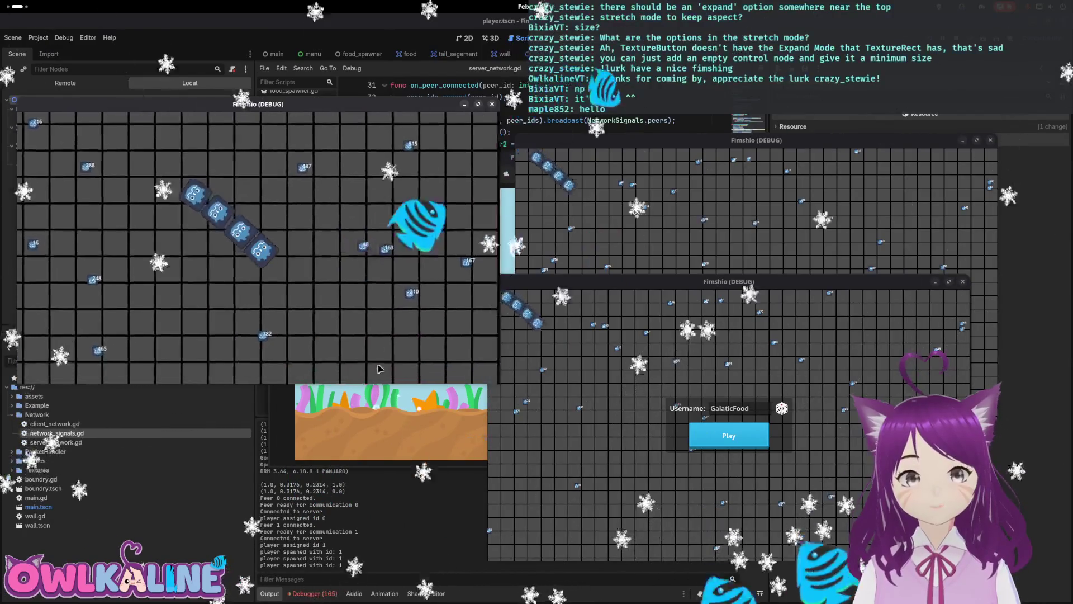
pyautogui.click(492, 104)
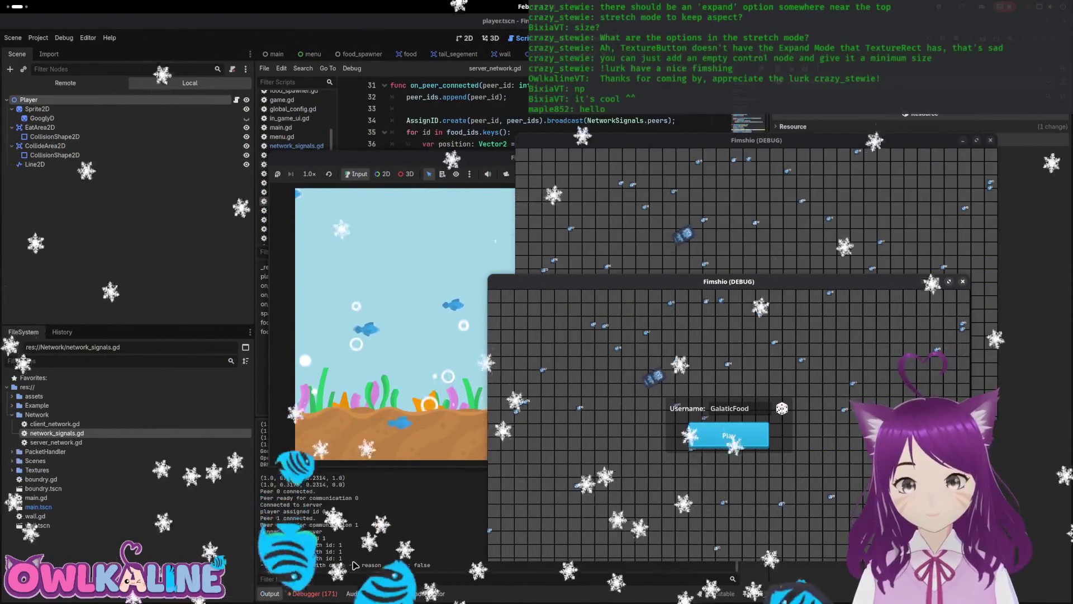
pyautogui.press('F8')
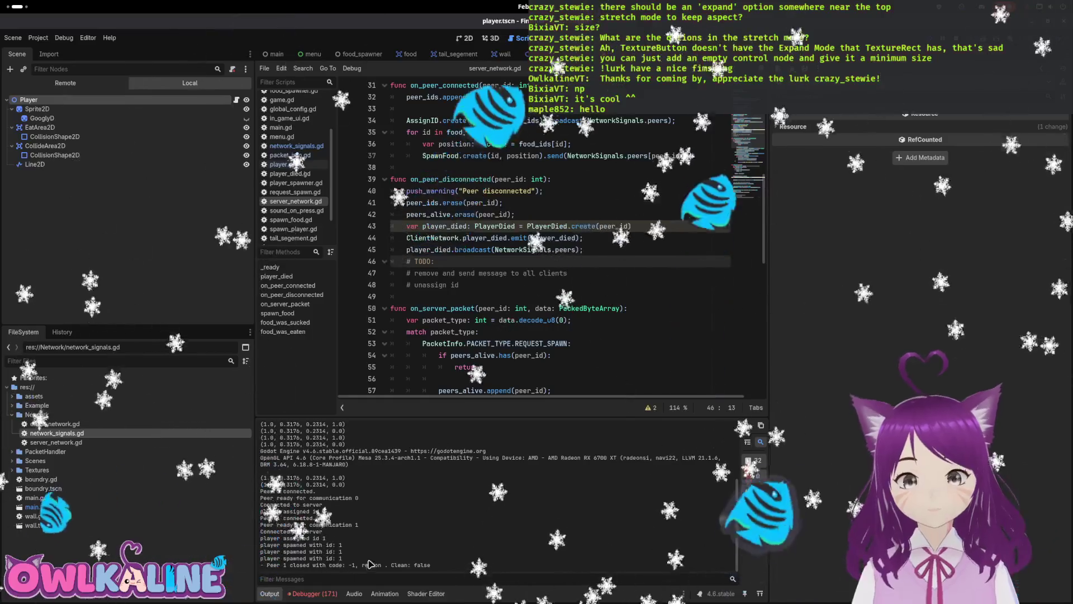
# - Check the debugger errors showing player_died handlers expect 2 arguments, and review the disconnect handler
pyautogui.click(316, 593)
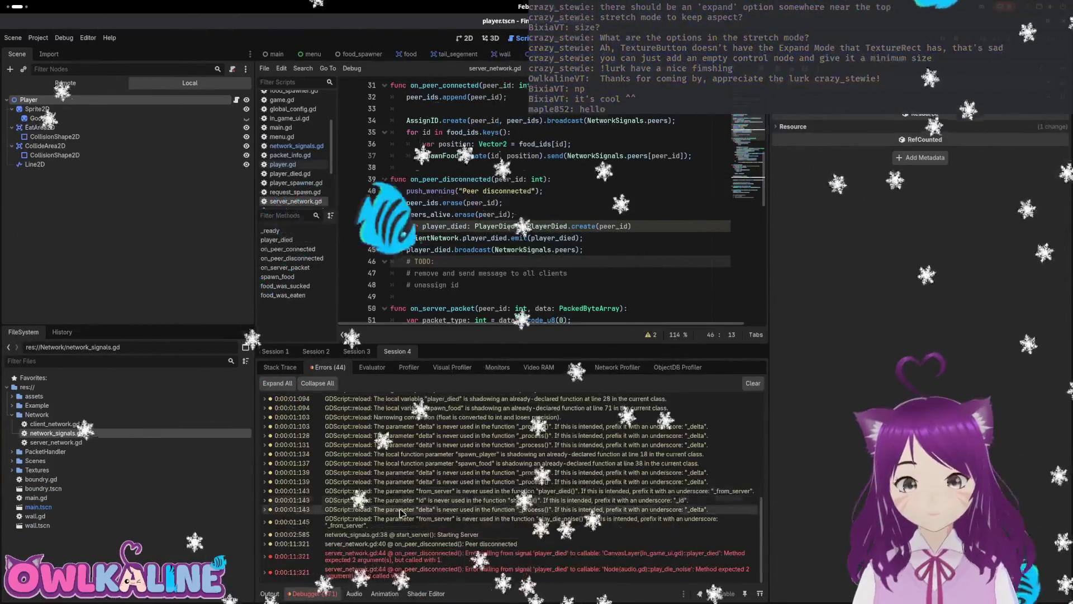
pyautogui.click(461, 560)
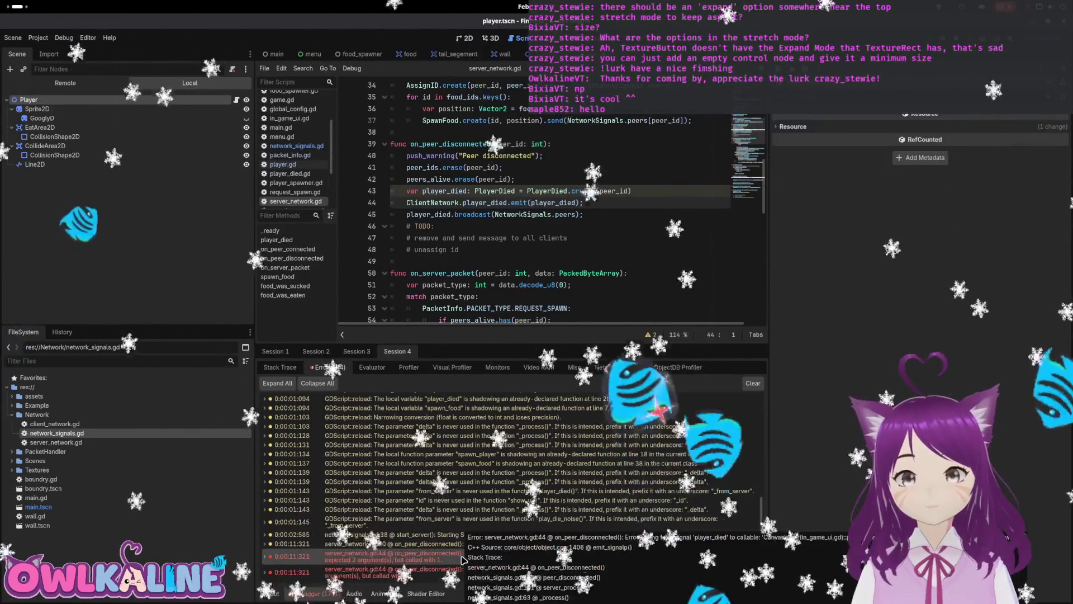
pyautogui.moveTo(462, 559)
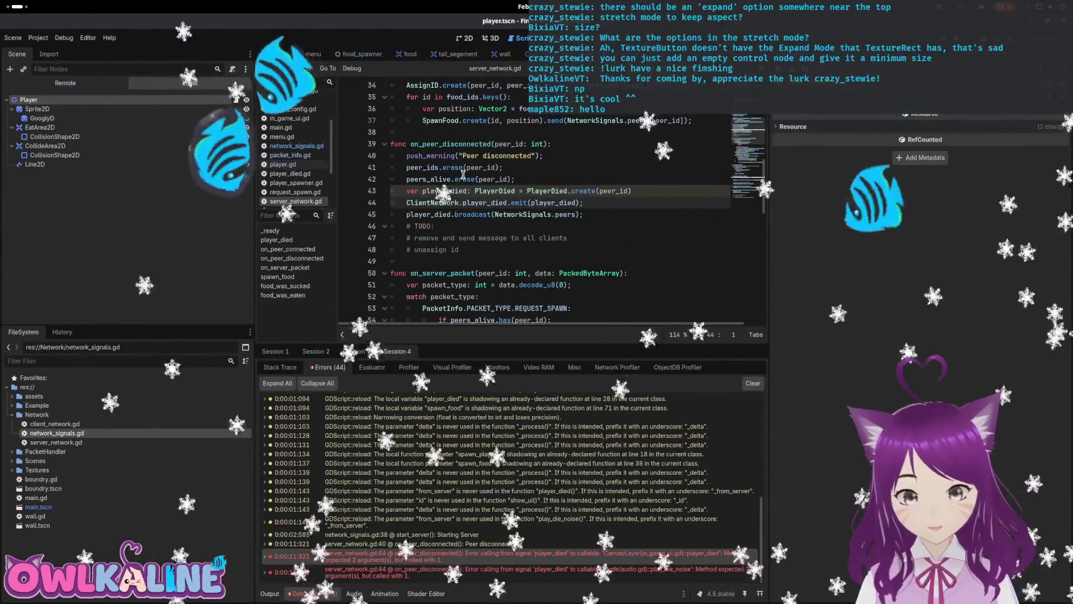
pyautogui.moveTo(583, 214); pyautogui.dragTo(405, 158)
pyautogui.hotkey('ctrl', 'z')
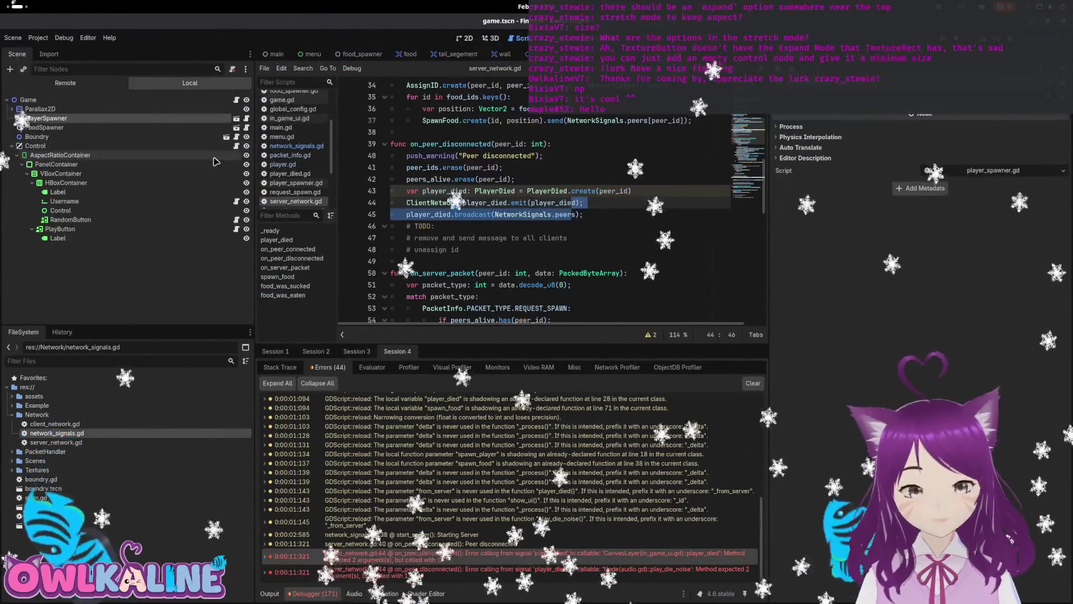
# - Change in_game_ui.gd's player_died parameters to player: PlayerDied and save the script
pyautogui.click(236, 147)
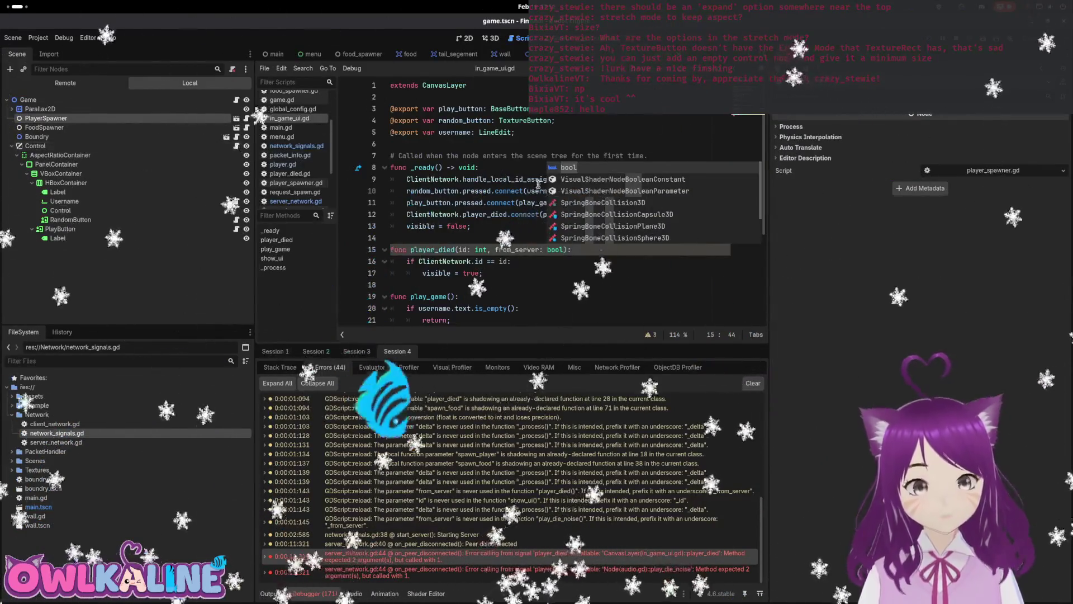
pyautogui.click(536, 180)
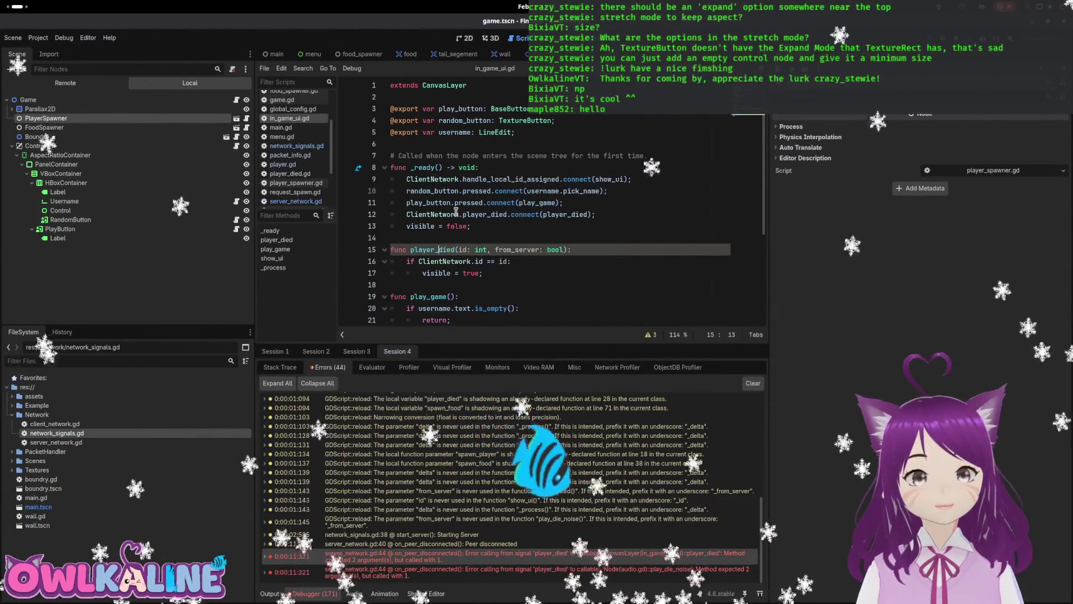
pyautogui.moveTo(561, 248); pyautogui.dragTo(458, 247)
pyautogui.write('player_died(player_')
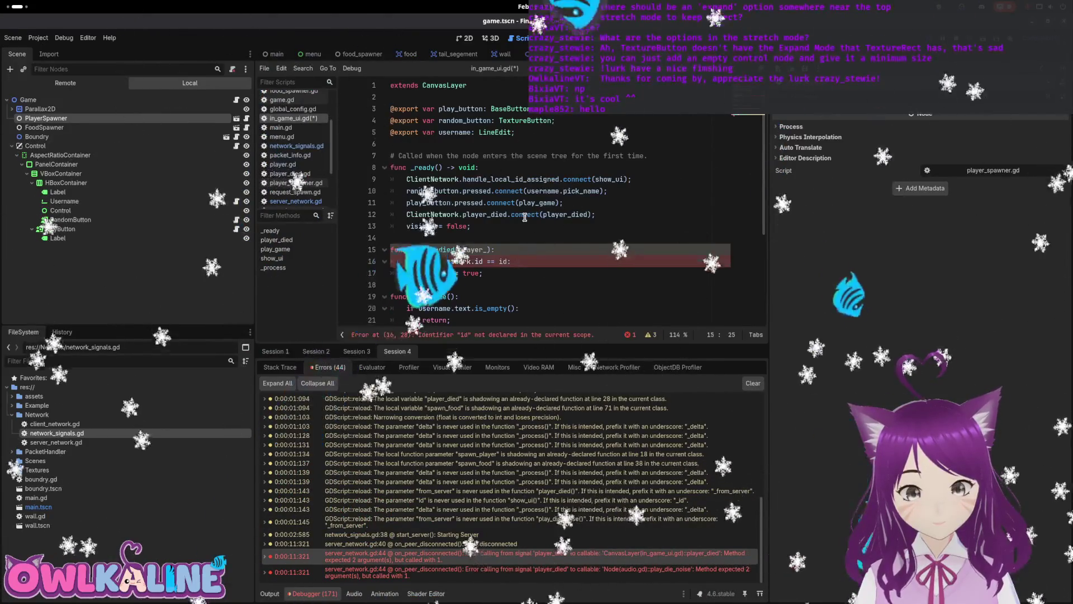
pyautogui.press('BackSpace')
pyautogui.press('BackSpace')
pyautogui.press('BackSpace')
pyautogui.write(': Play')
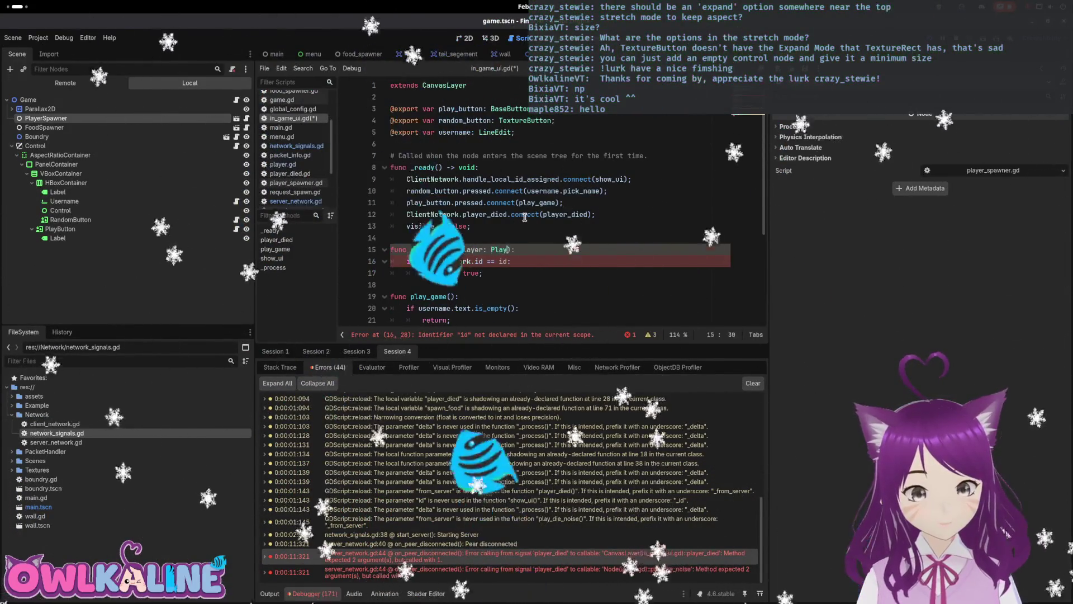
pyautogui.write('erDied')
pyautogui.hotkey('ctrl', 's')
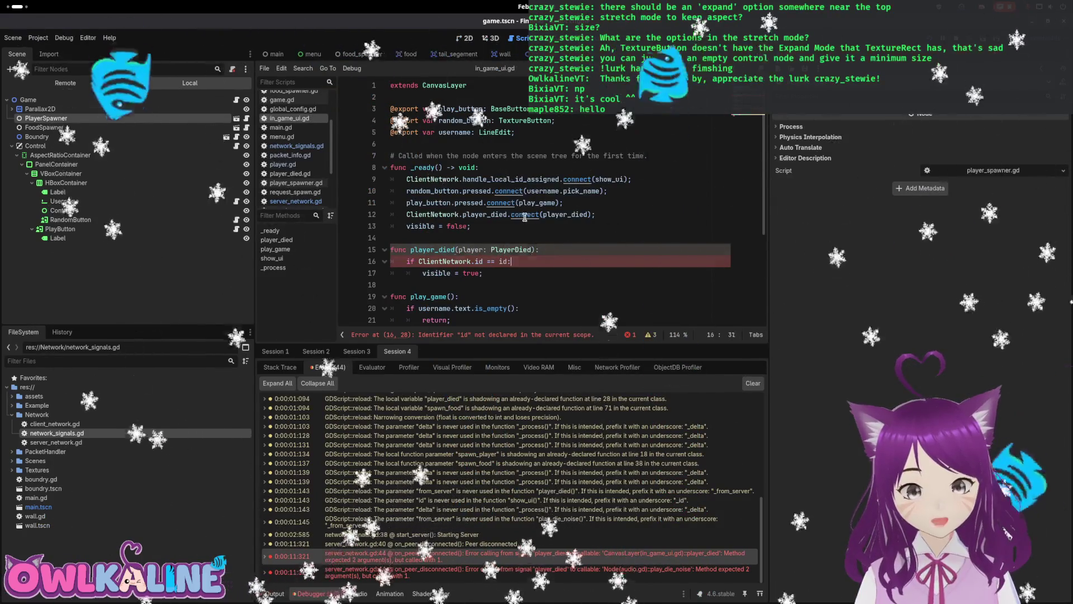
# - Correct the check to ClientNetwork.id == player.id and revisit the line 44 packet creation code
pyautogui.press('BackSpace')
pyautogui.press('BackSpace')
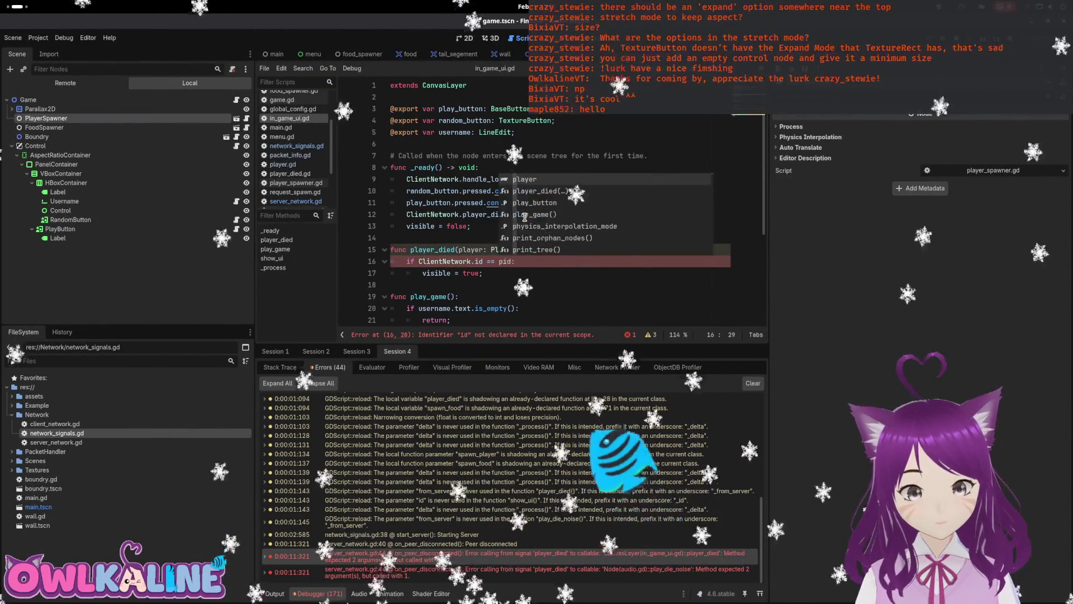
pyautogui.write('layer.')
pyautogui.moveTo(539, 262); pyautogui.dragTo(409, 260)
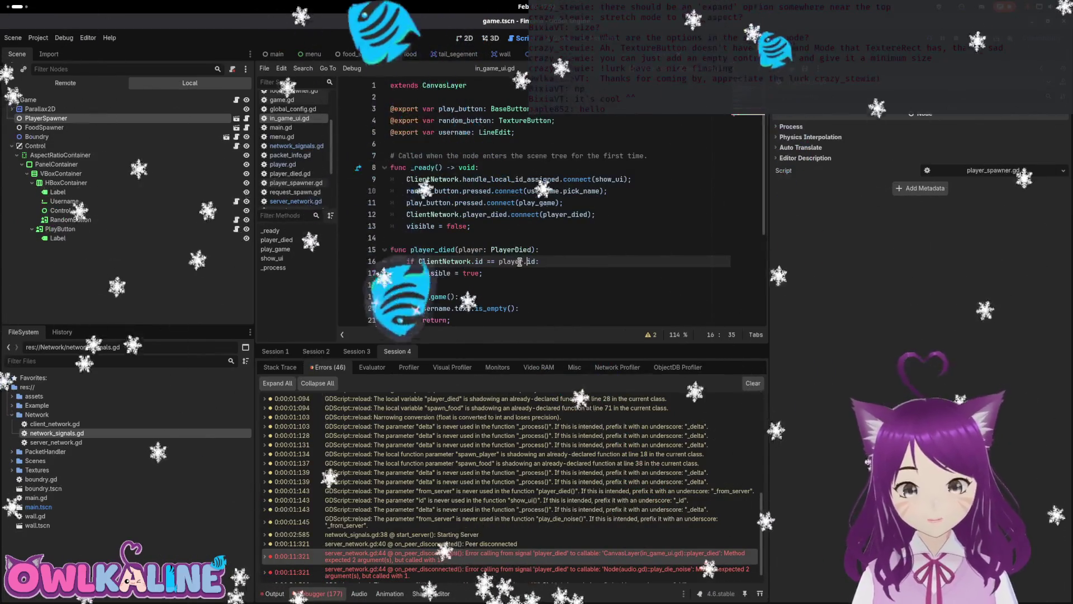
pyautogui.click(506, 273)
pyautogui.press('Down')
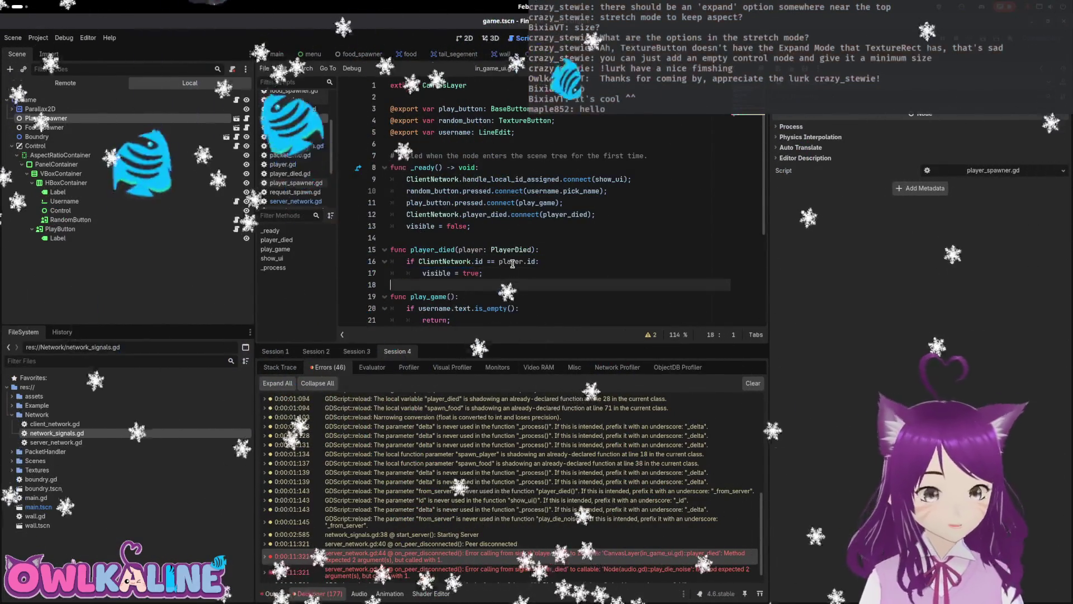
pyautogui.scroll(-1, 544, 519)
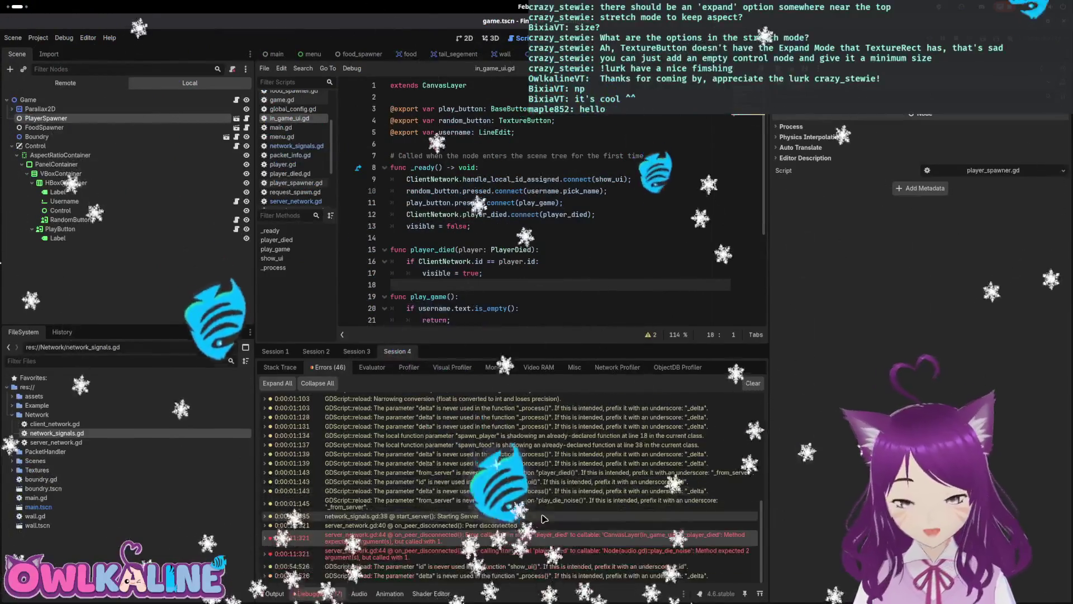
pyautogui.click(540, 555)
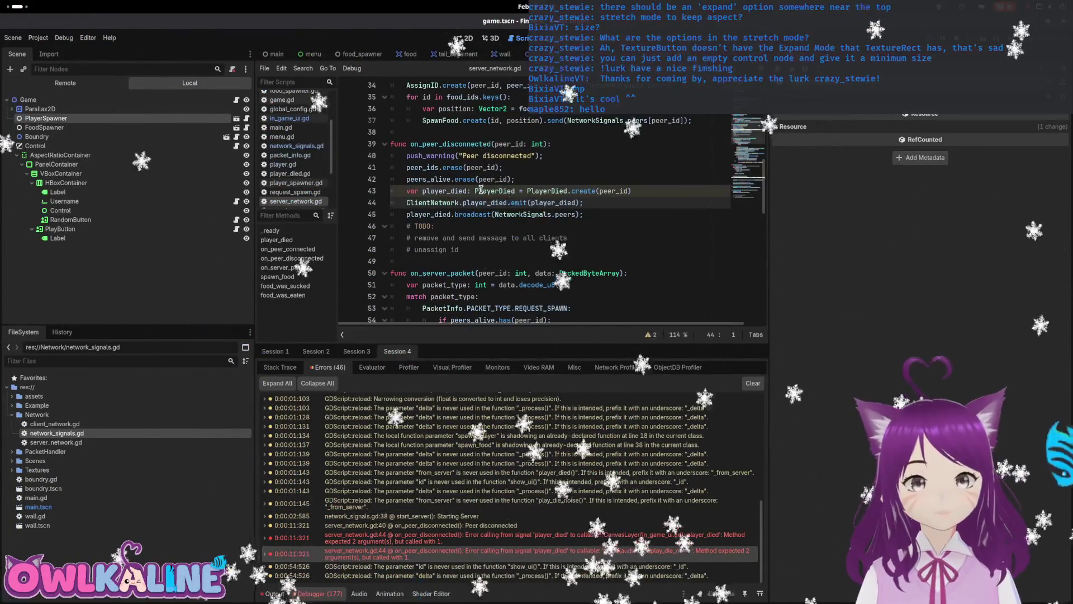
pyautogui.click(476, 201)
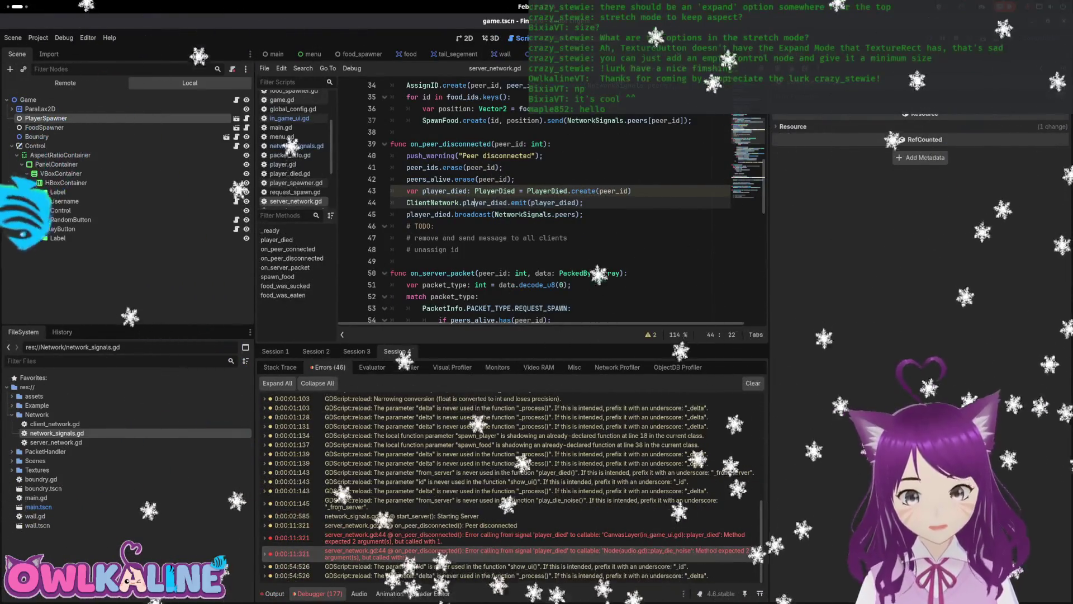
pyautogui.hotkey('ctrl', 'Tab')
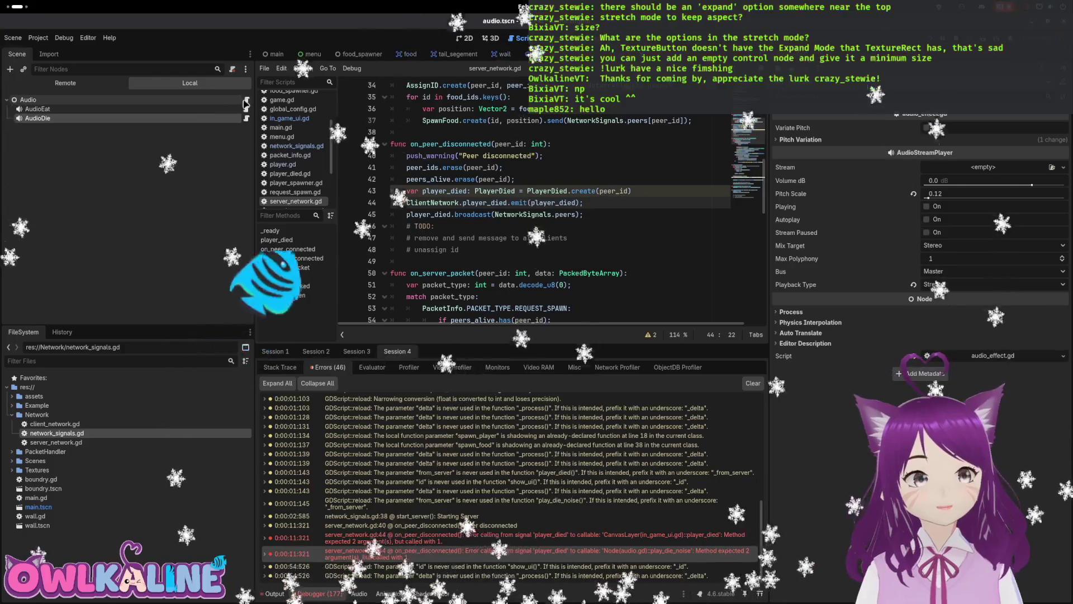
# - In audio.gd, change play_die_noise's parameters to player: PlayerDied and relaunch the game
pyautogui.click(246, 101)
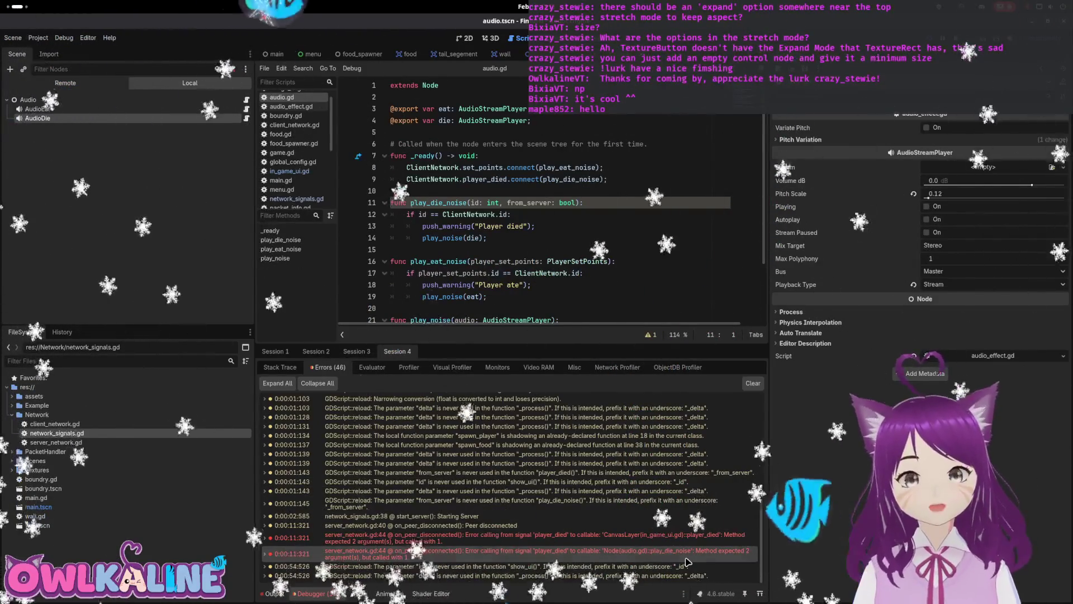
pyautogui.moveTo(472, 203); pyautogui.dragTo(576, 203)
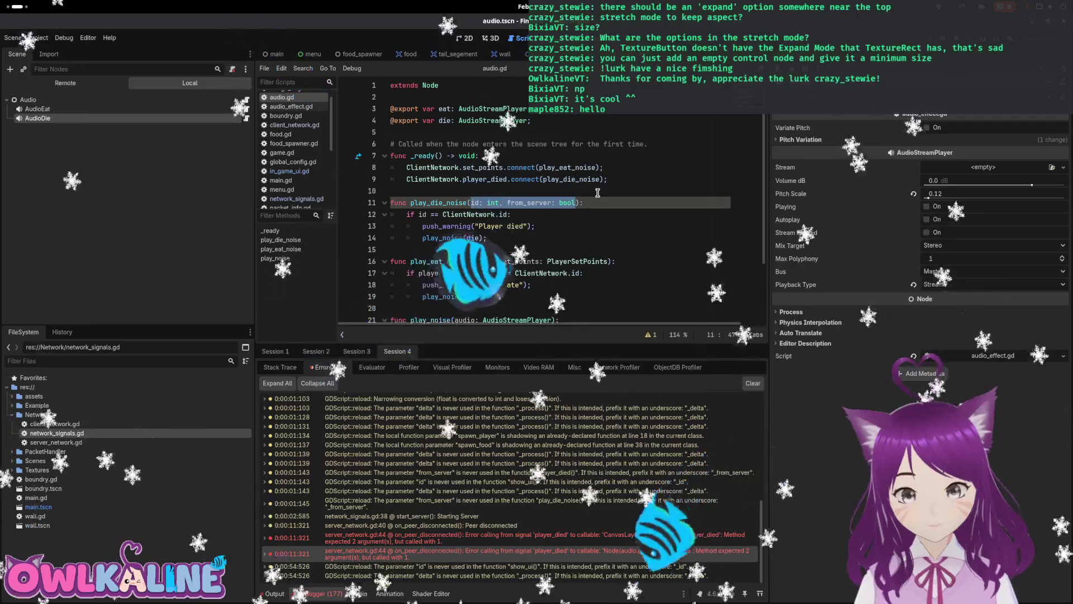
pyautogui.write('player: Pla')
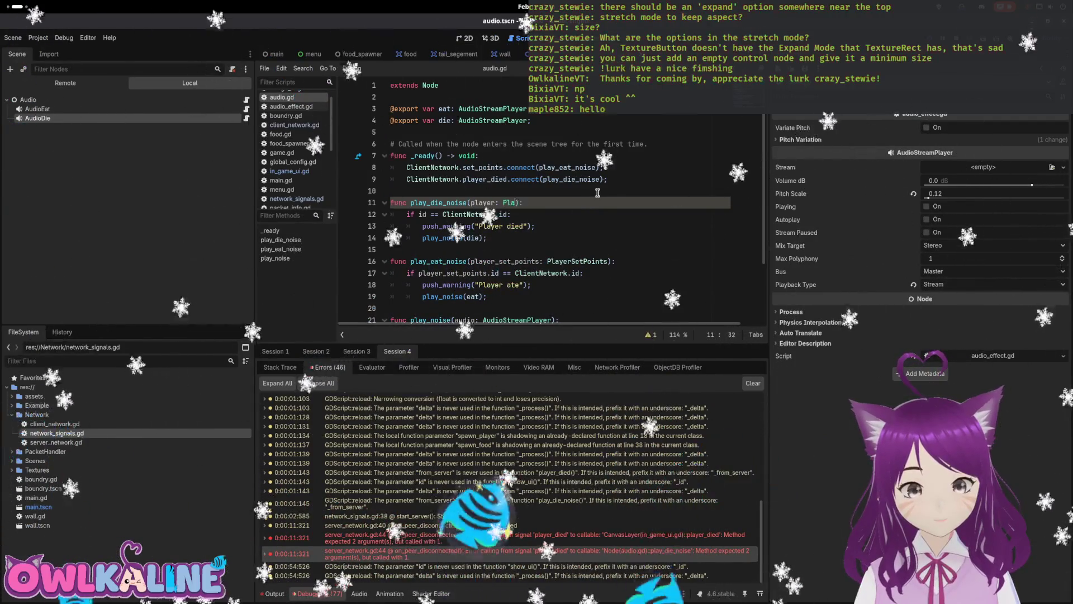
pyautogui.write('yerDied')
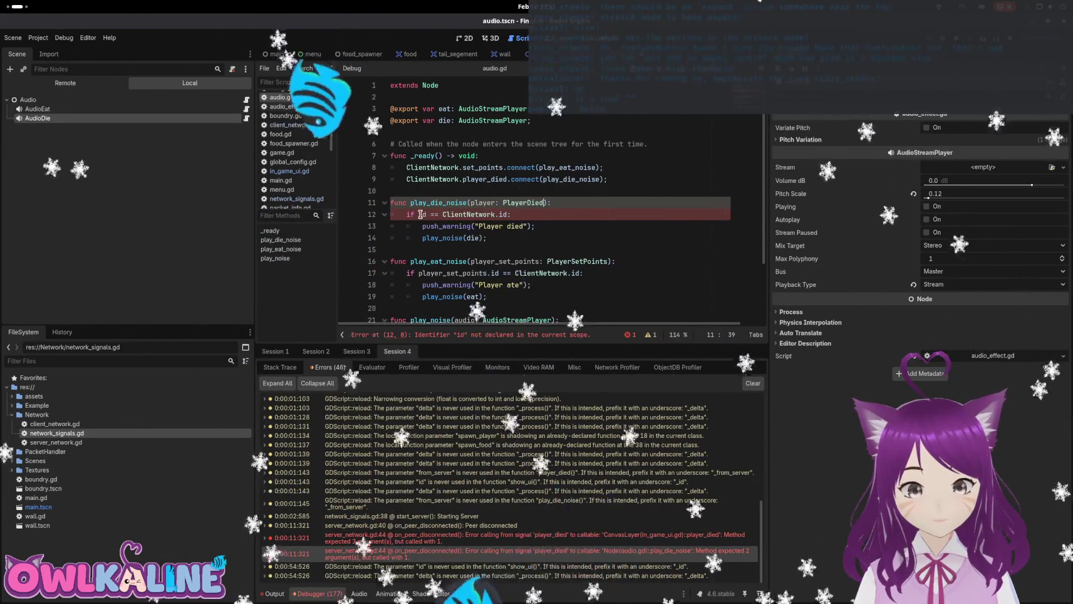
pyautogui.press('F5')
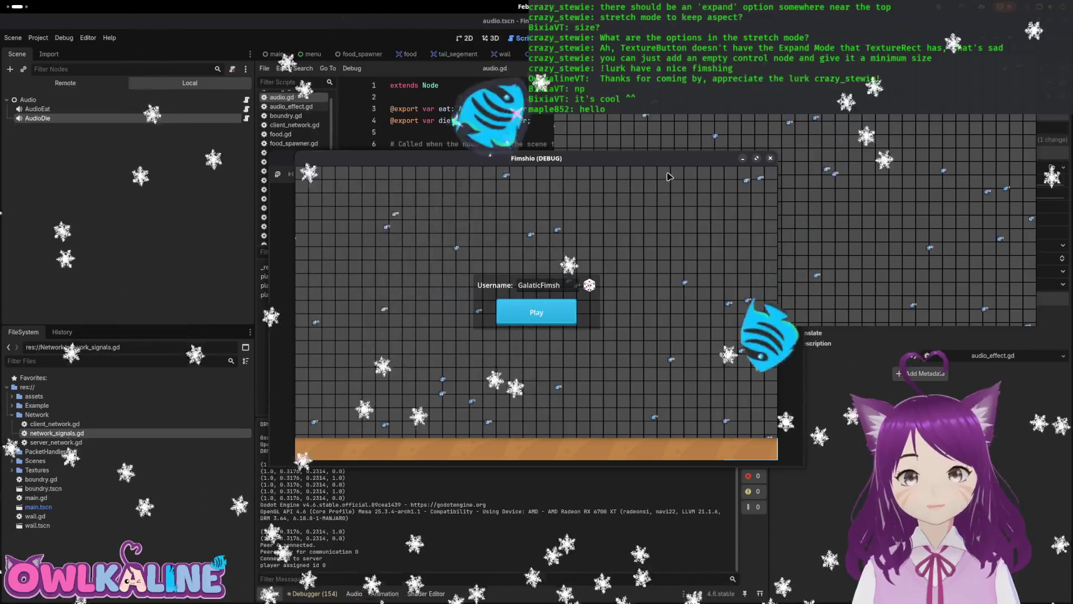
# - Connect one game instance as a client, then check the debugger for remaining errors
pyautogui.moveTo(543, 139); pyautogui.dragTo(290, 99)
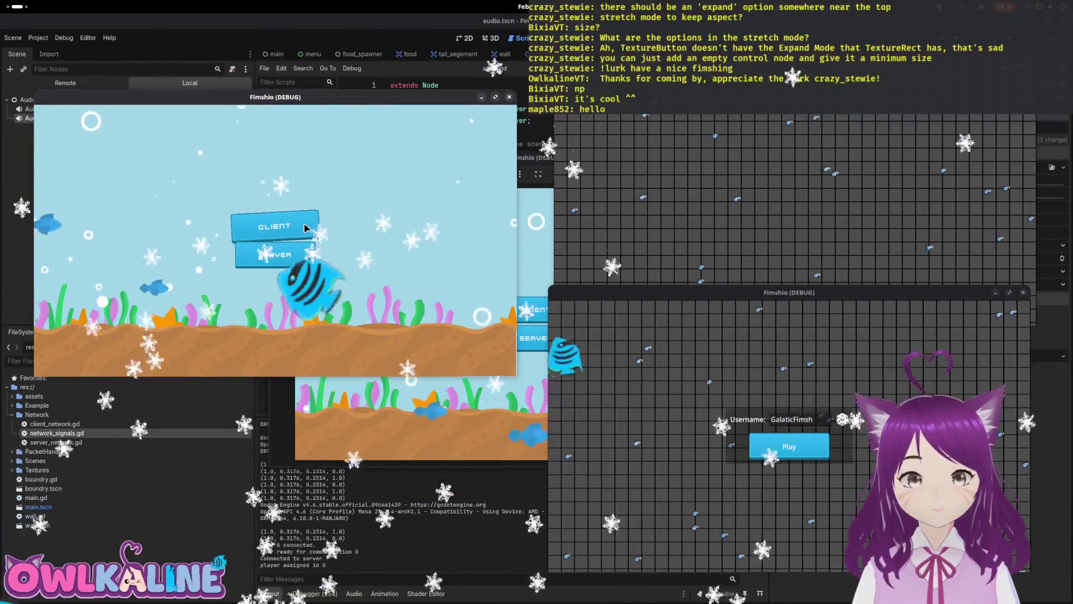
pyautogui.click(306, 228)
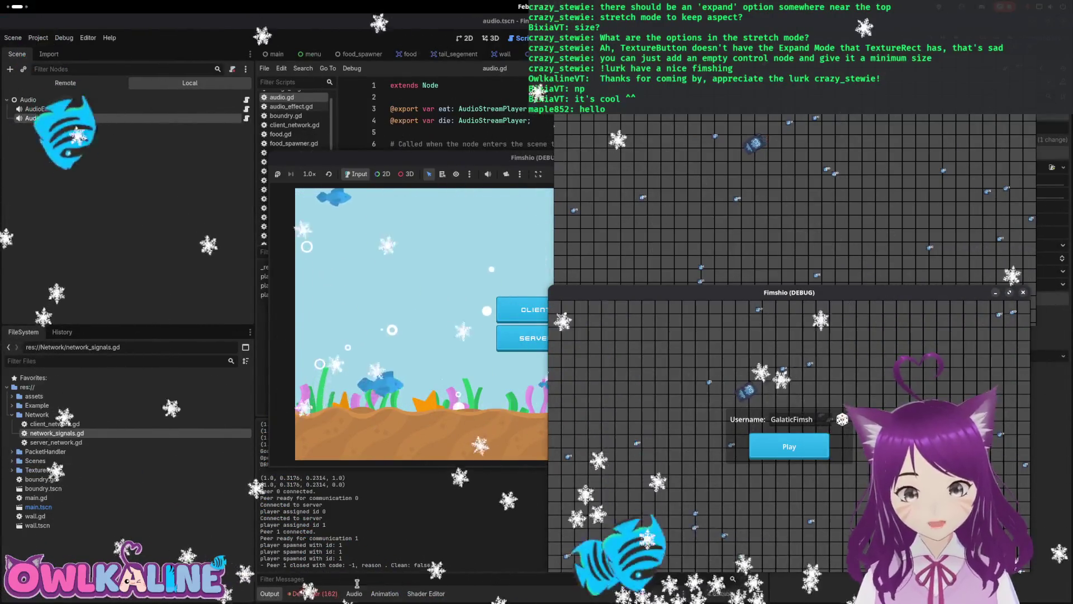
pyautogui.click(330, 594)
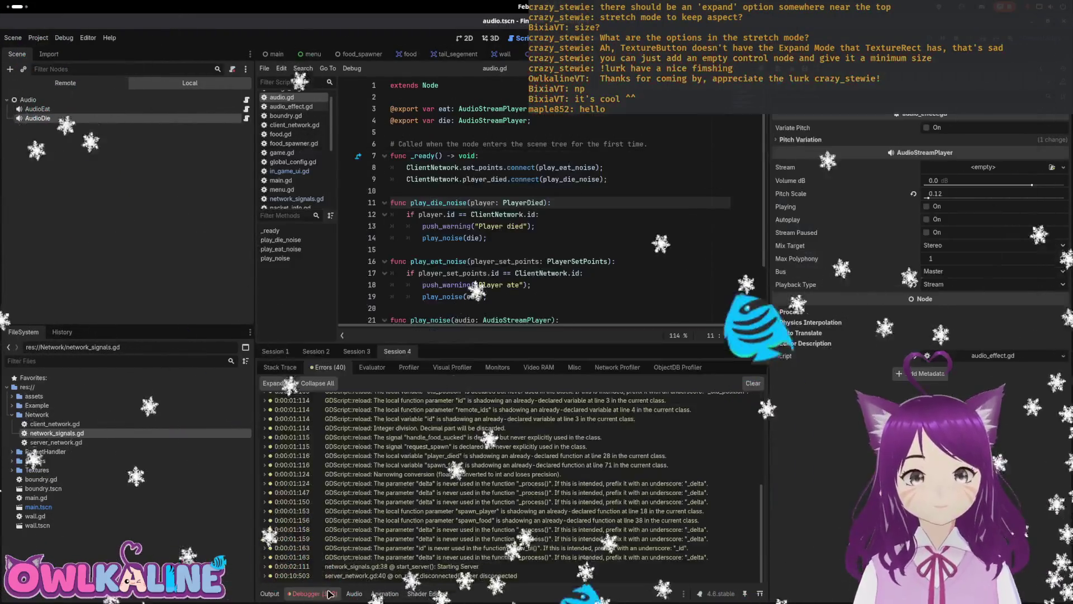
# - Open server_network.gd from the peer disconnected error and inspect the PlayerDied creation and emit lines
pyautogui.click(419, 575)
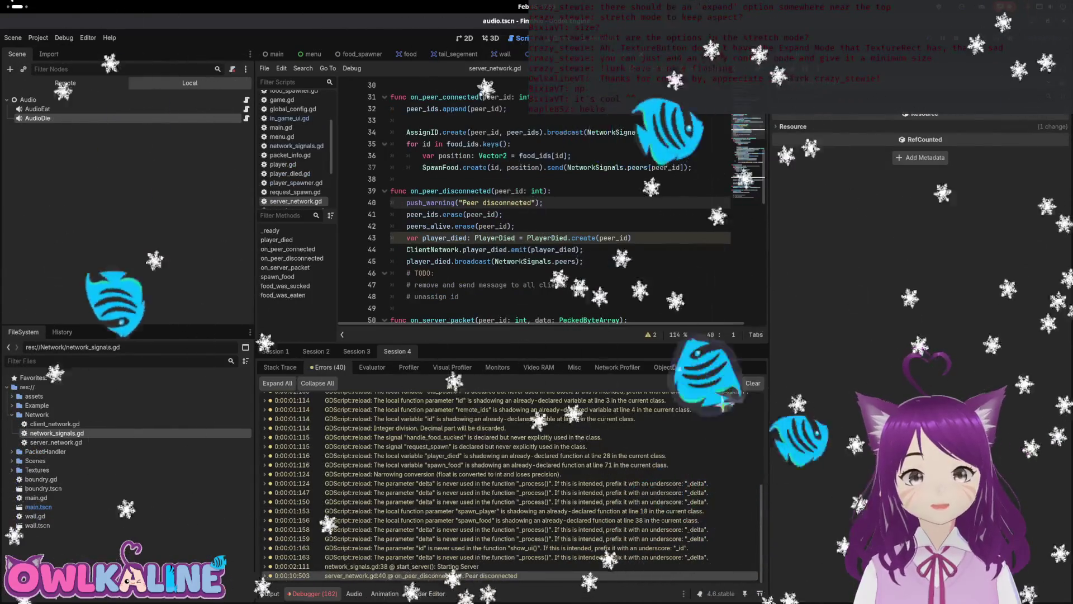
pyautogui.click(515, 238)
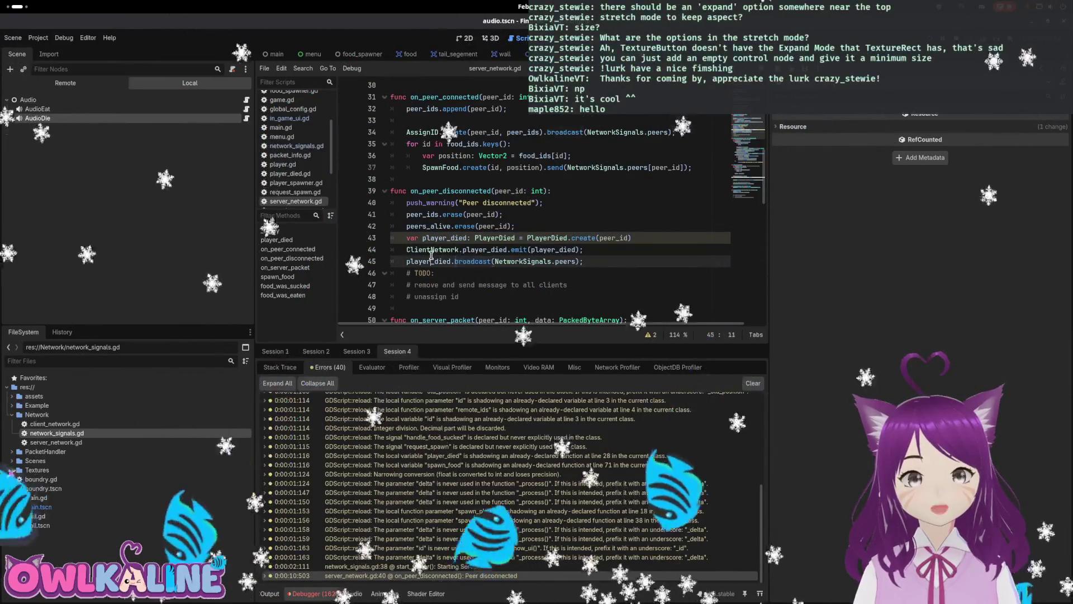
pyautogui.click(483, 246)
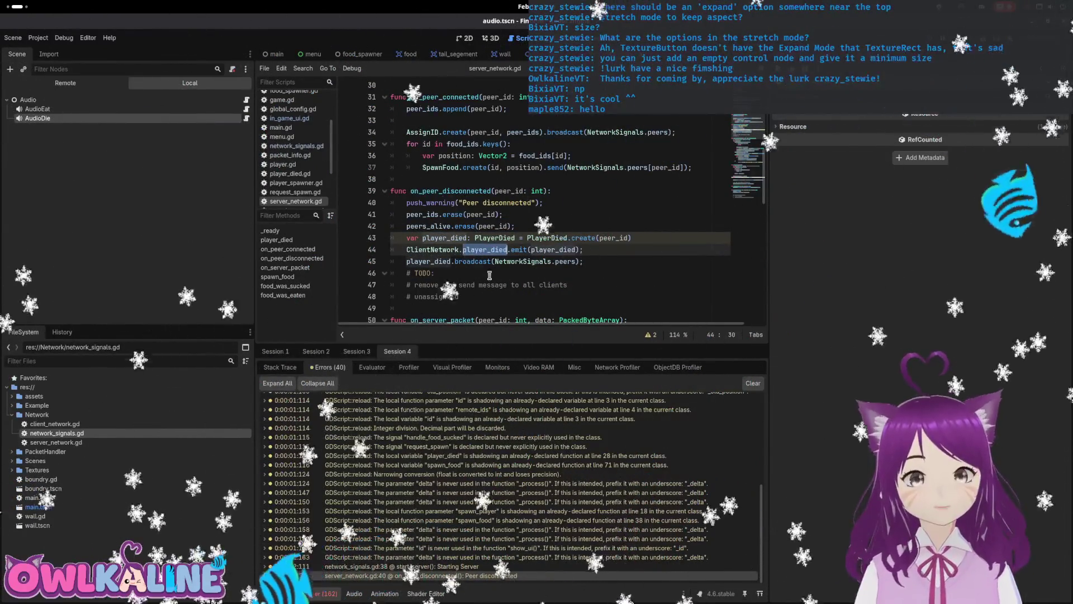
pyautogui.click(366, 351)
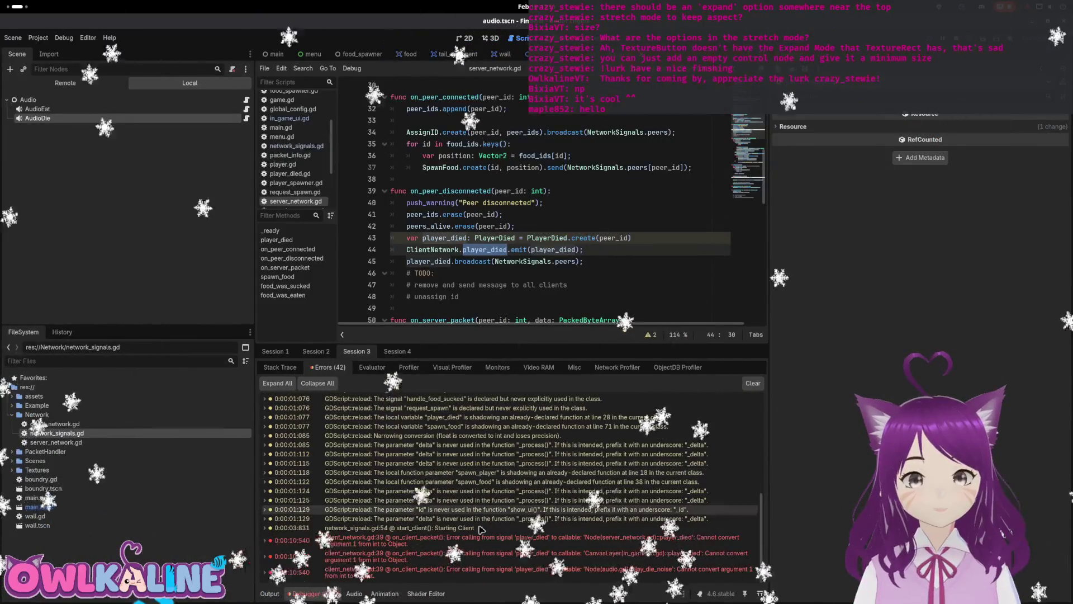
# - Trace the player_died signal errors to client_network.gd's dead_player argument and rerun the game
pyautogui.doubleClick(529, 541)
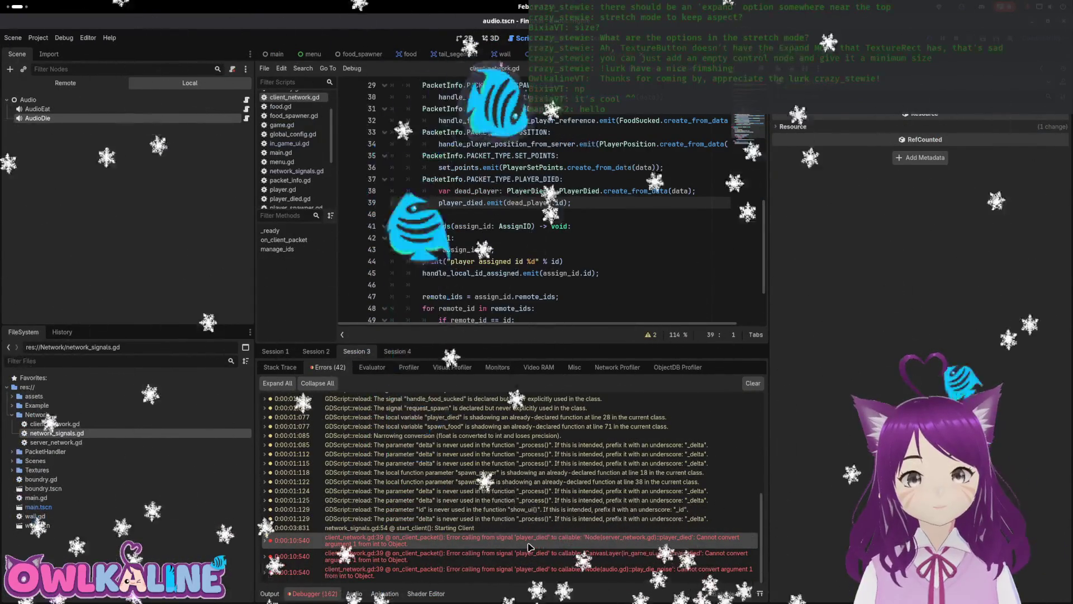
pyautogui.click(559, 203)
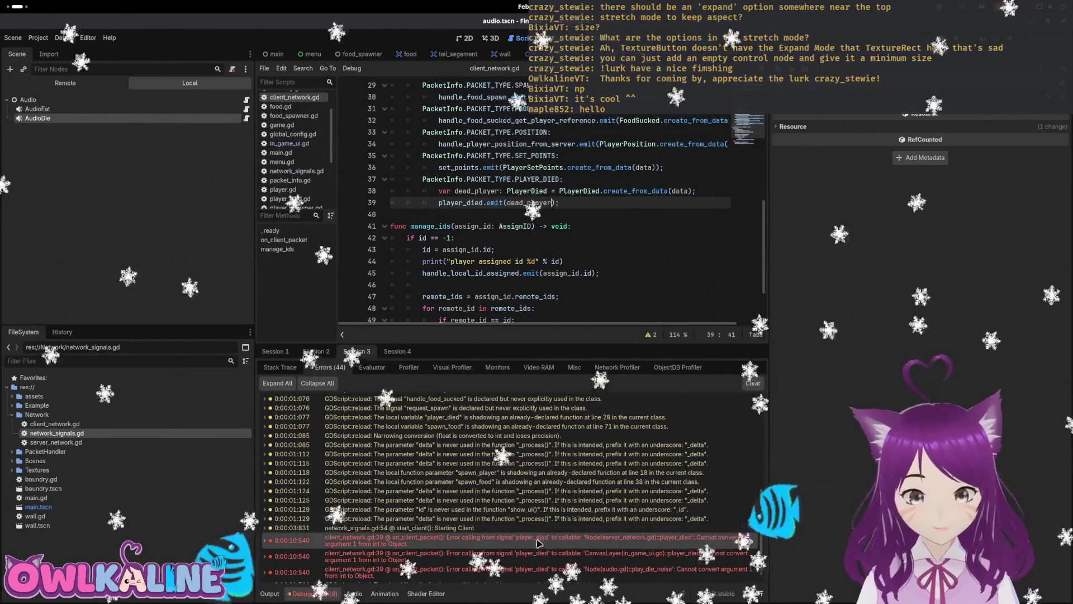
pyautogui.doubleClick(536, 556)
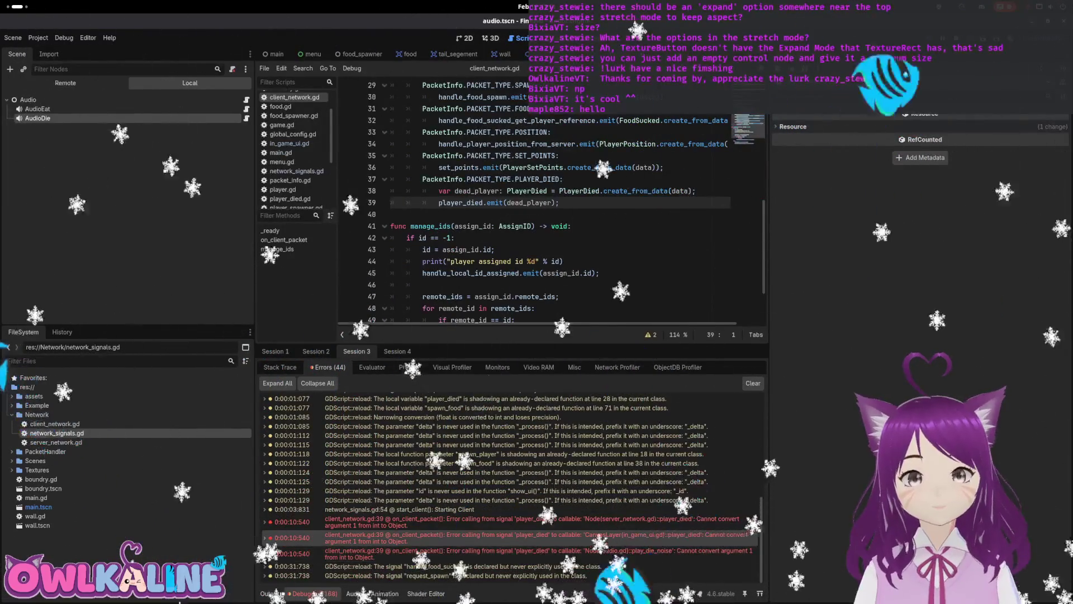
pyautogui.press('F5')
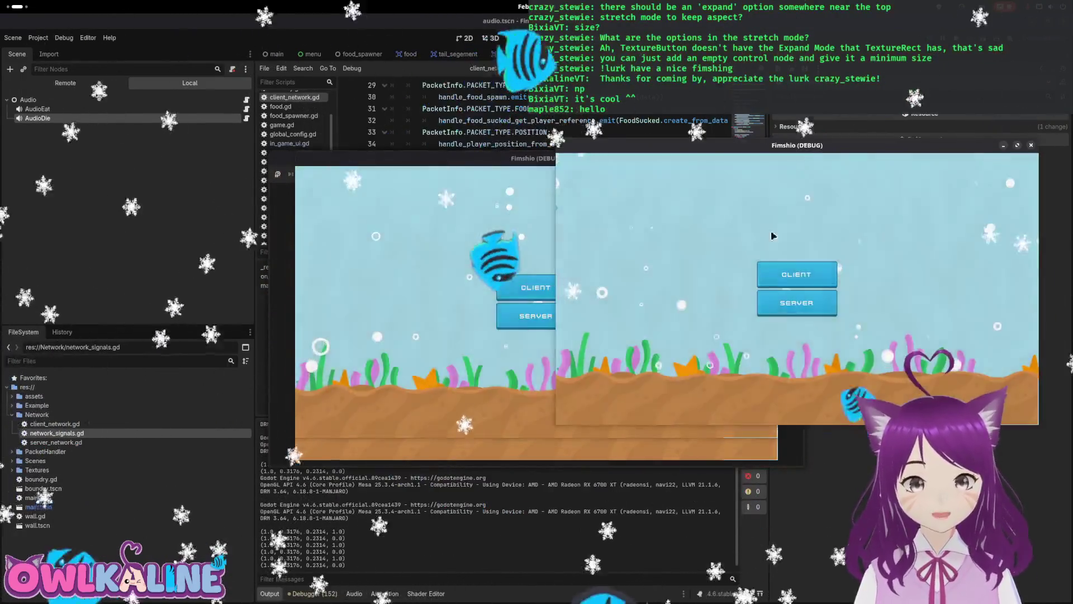
# - Start one instance as server, join another as client to spawn a player, then return to the debugger
pyautogui.click(728, 295)
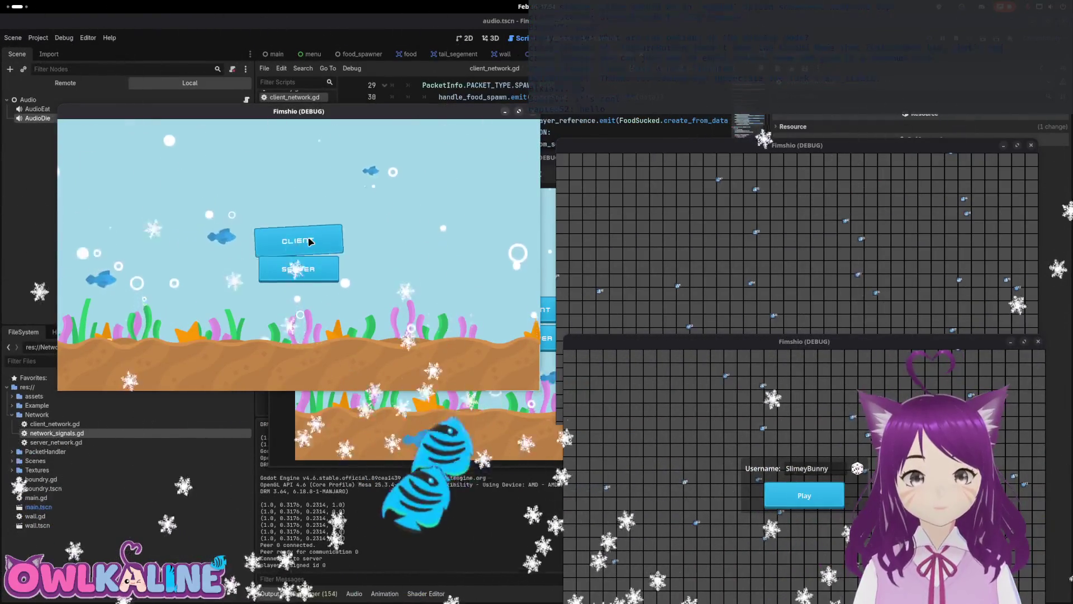
pyautogui.click(310, 241)
pyautogui.click(300, 266)
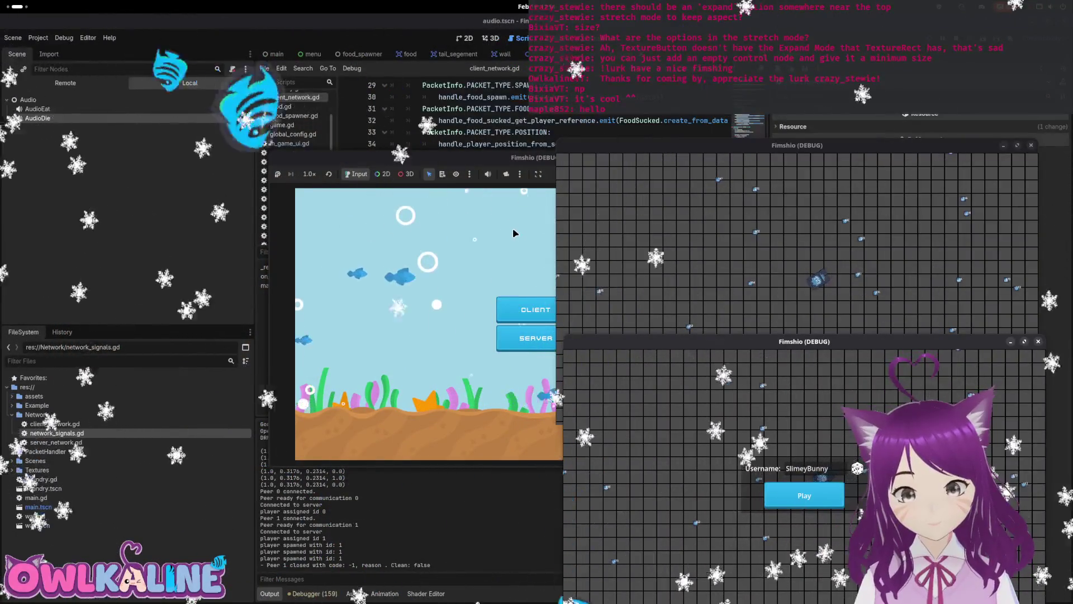
pyautogui.click(313, 594)
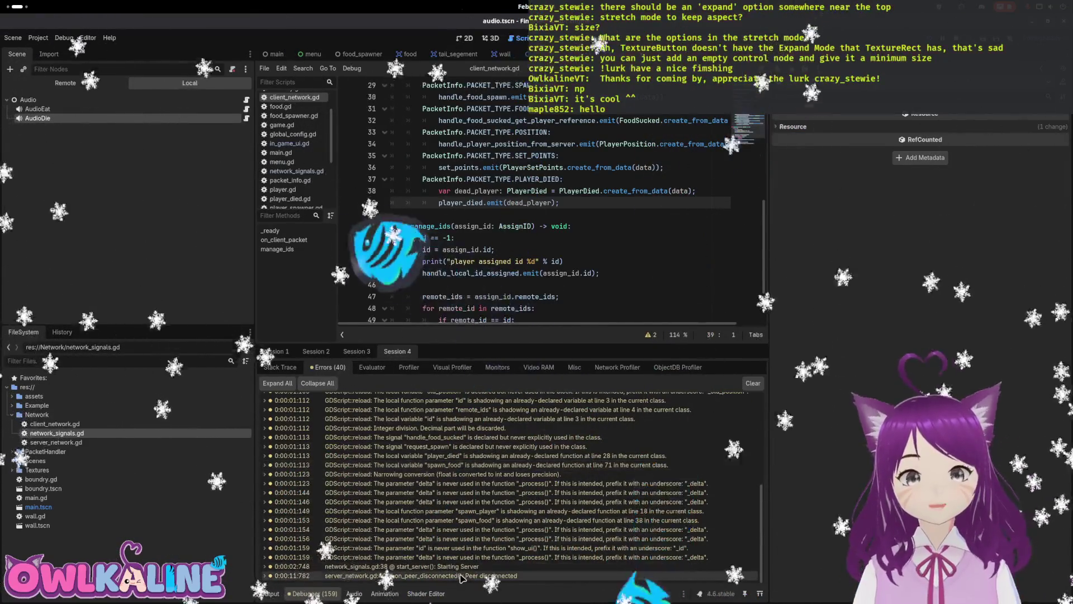
# - Open server_network.gd from the Peer disconnected error, inspect lines 43–44, and view Session 2 and 1 logs
pyautogui.doubleClick(462, 576)
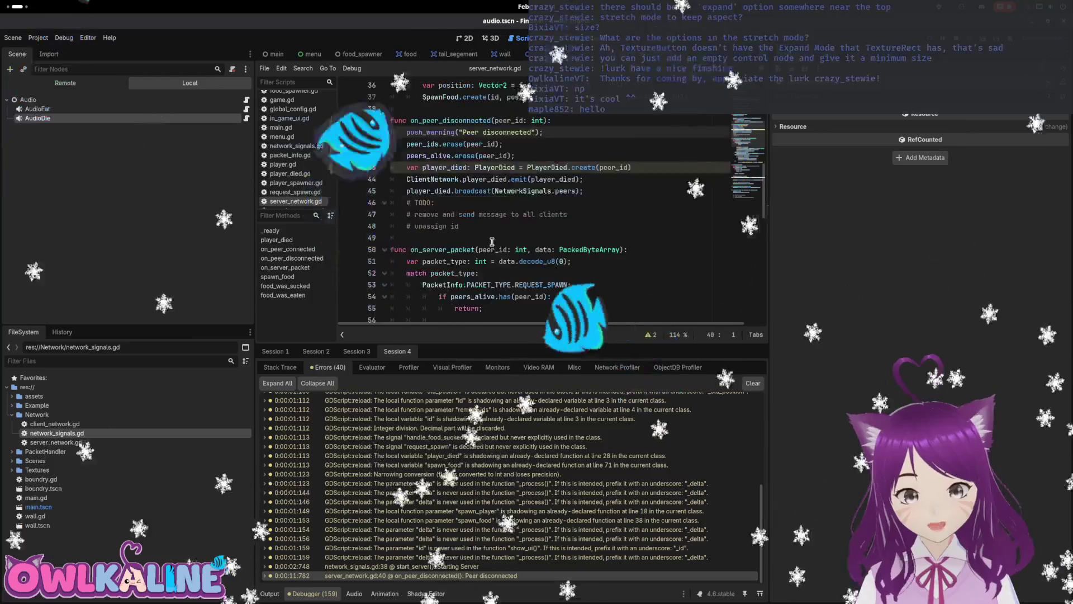
pyautogui.doubleClick(551, 201)
pyautogui.click(486, 215)
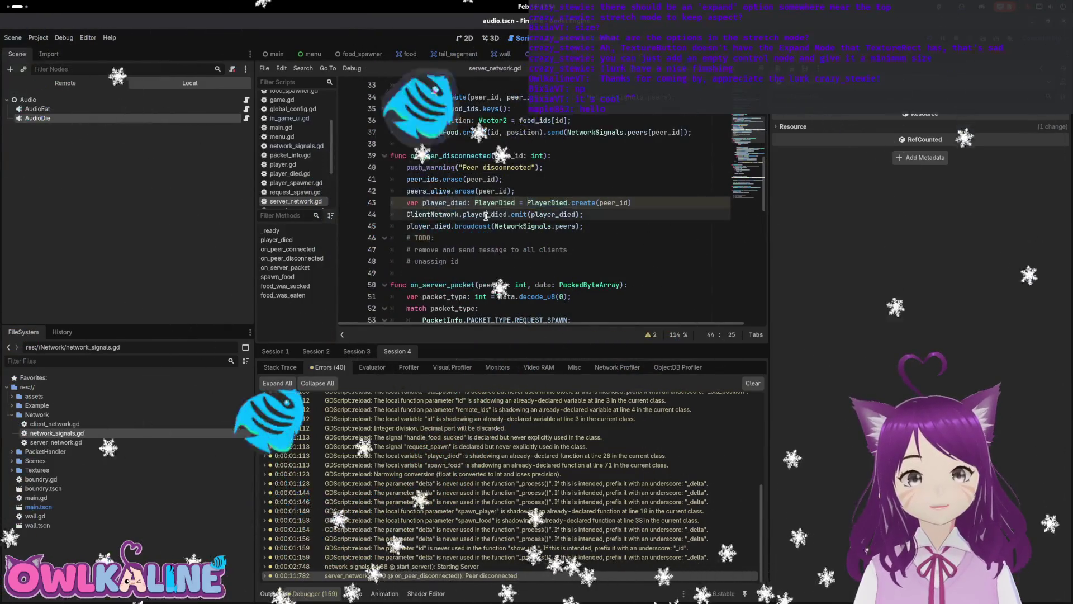
pyautogui.click(316, 351)
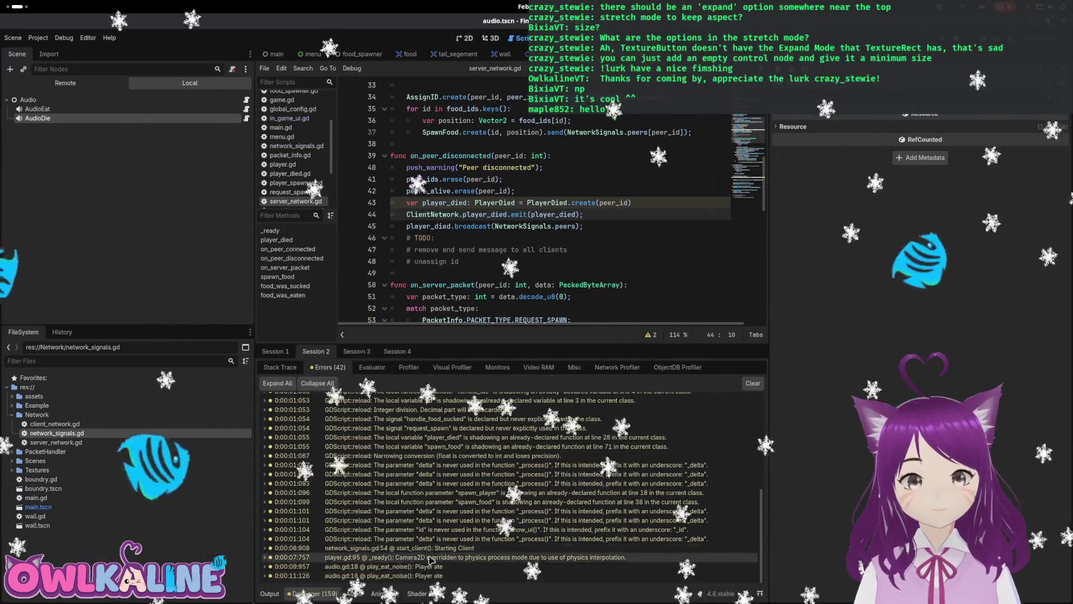
pyautogui.click(275, 351)
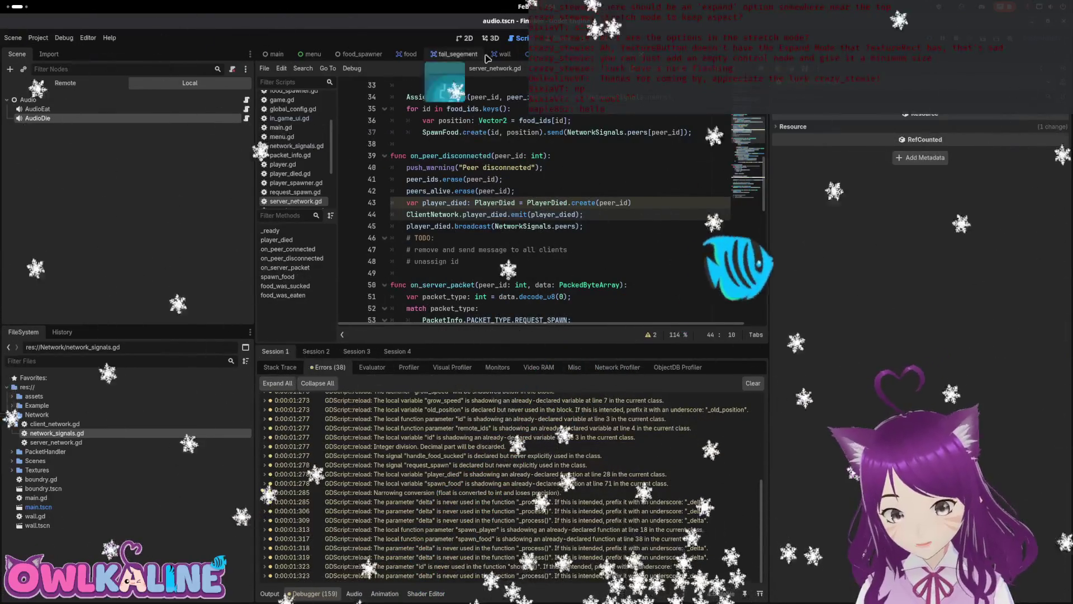
pyautogui.hotkey('ctrl', 'Tab')
# - Open player.gd and review die()'s broadcast and send branches, selecting the queue_free() line
pyautogui.click(236, 99)
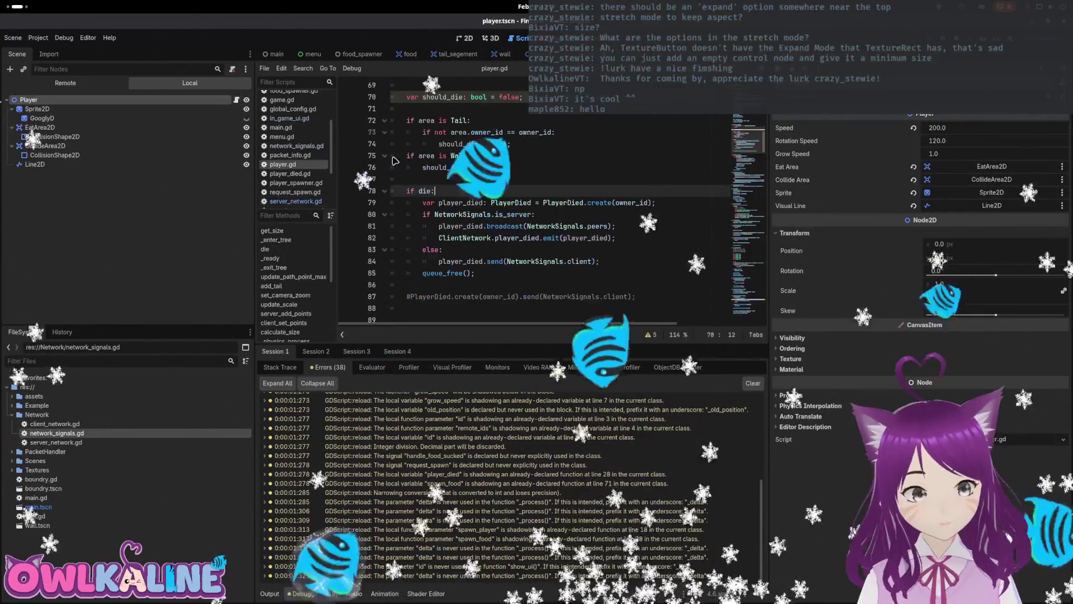
pyautogui.scroll(-5, 489, 176)
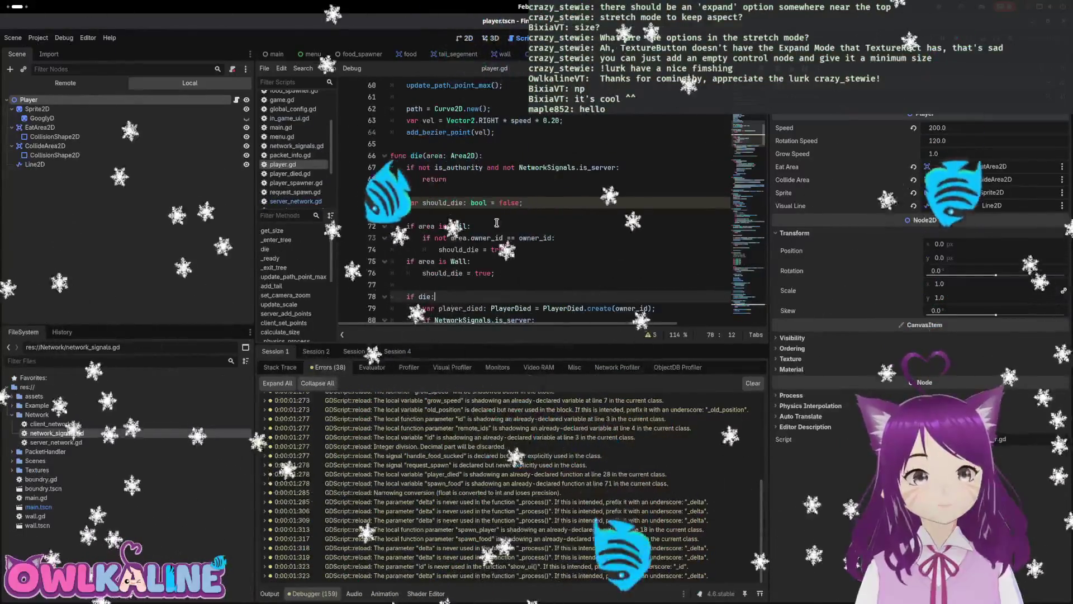
pyautogui.scroll(-2, 492, 178)
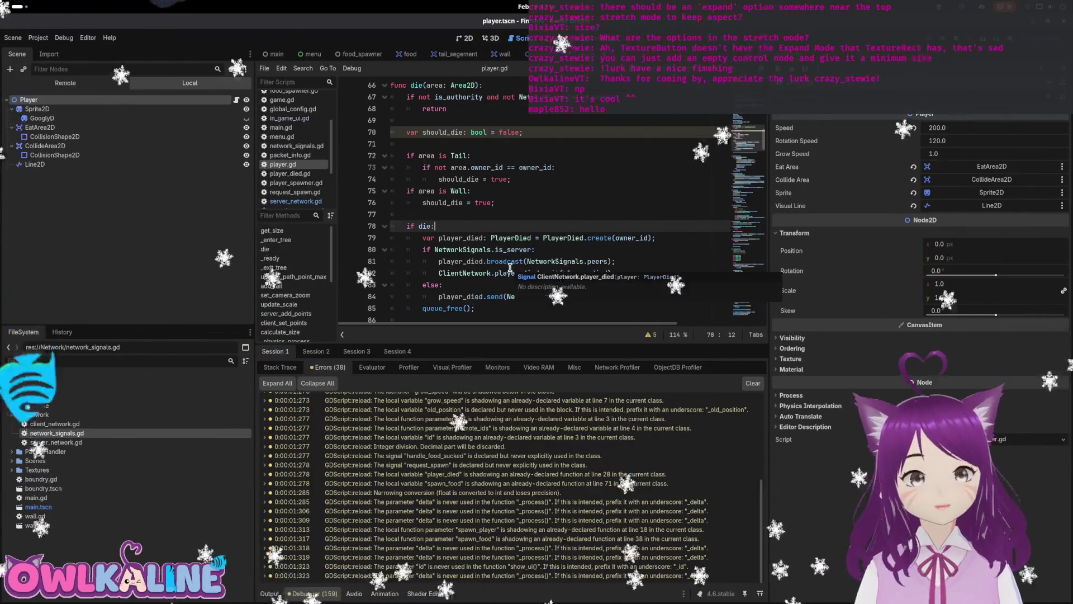
pyautogui.click(474, 279)
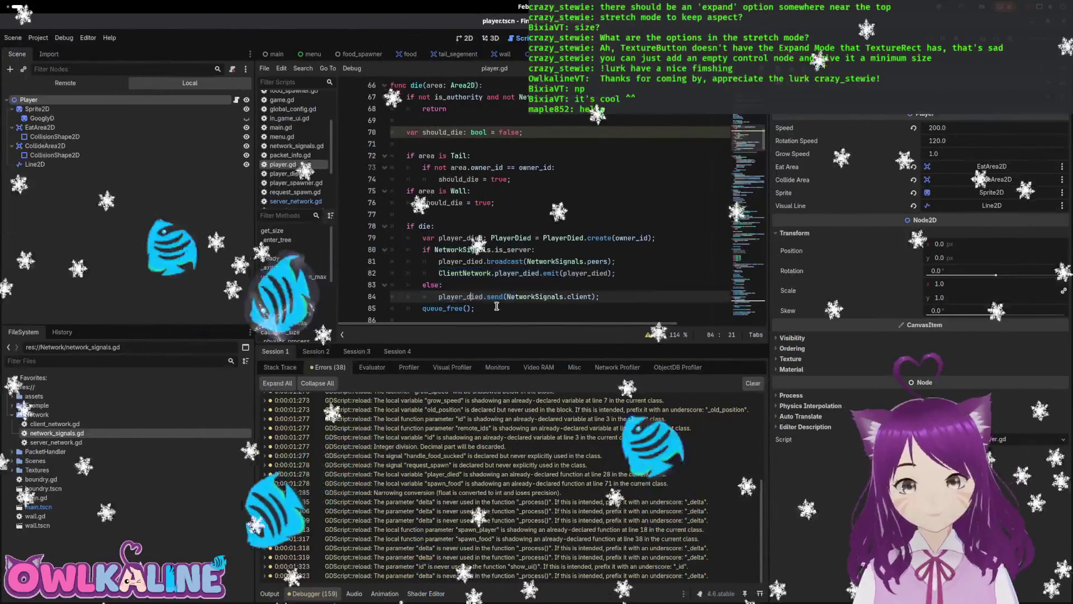
pyautogui.scroll(2, 479, 281)
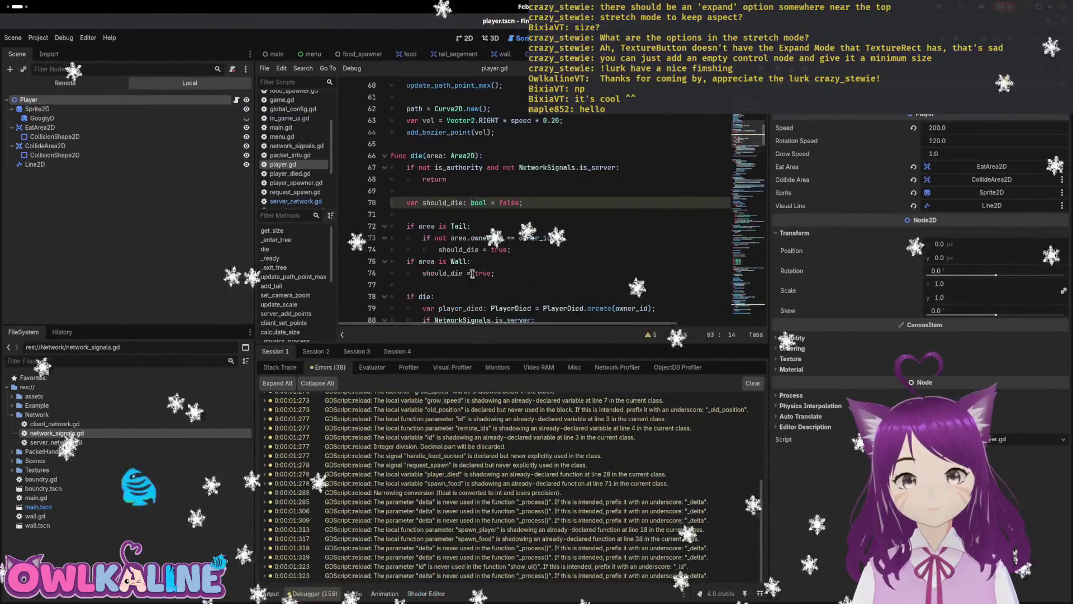
pyautogui.scroll(2, 452, 247)
pyautogui.doubleClick(417, 226)
pyautogui.scroll(6, 489, 267)
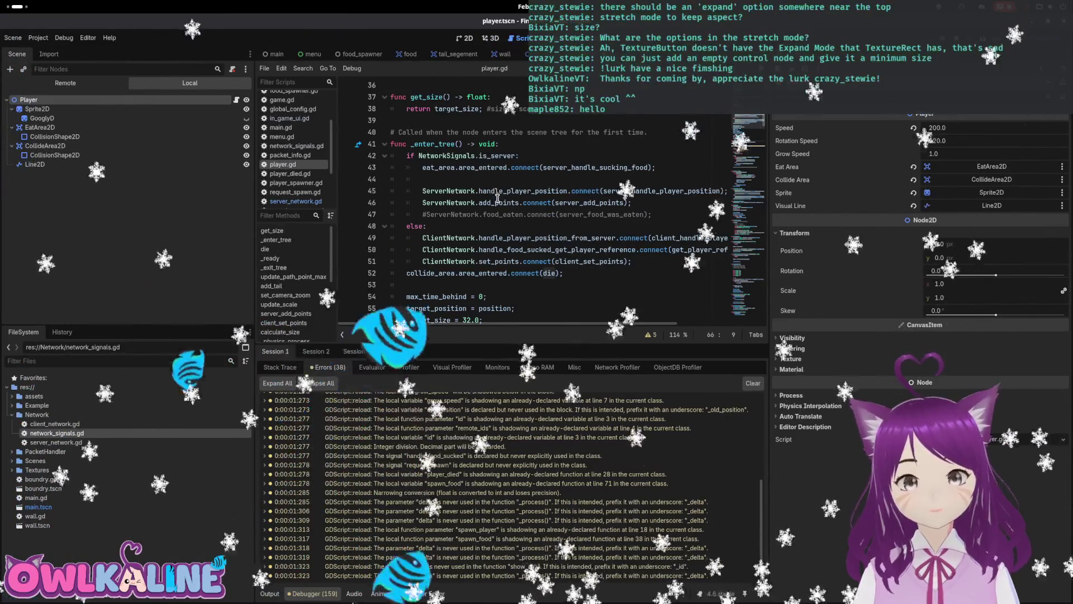
pyautogui.scroll(-1, 559, 208)
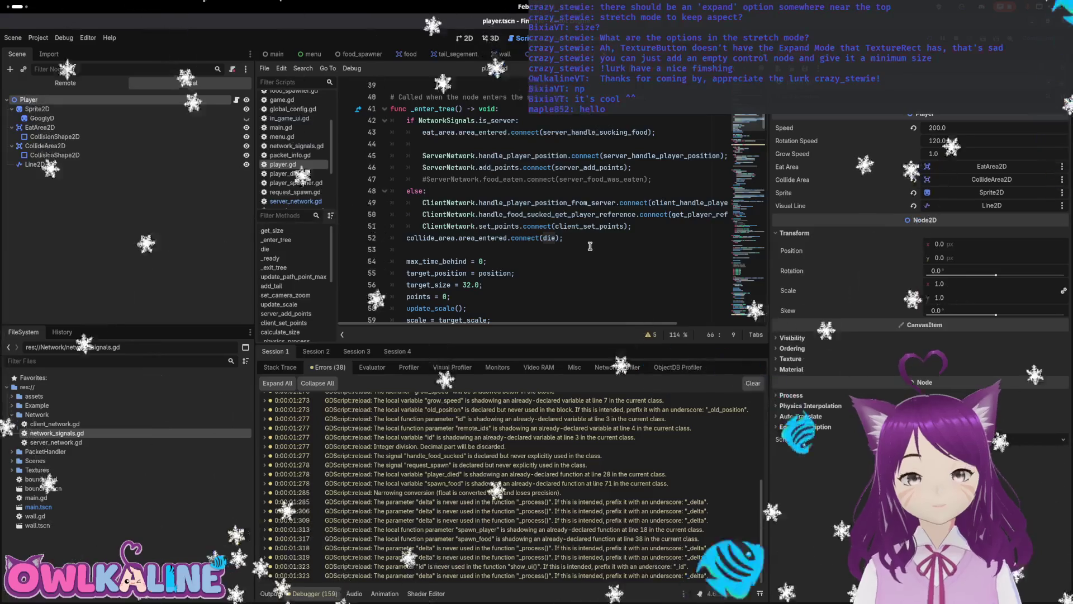
pyautogui.scroll(-6, 590, 246)
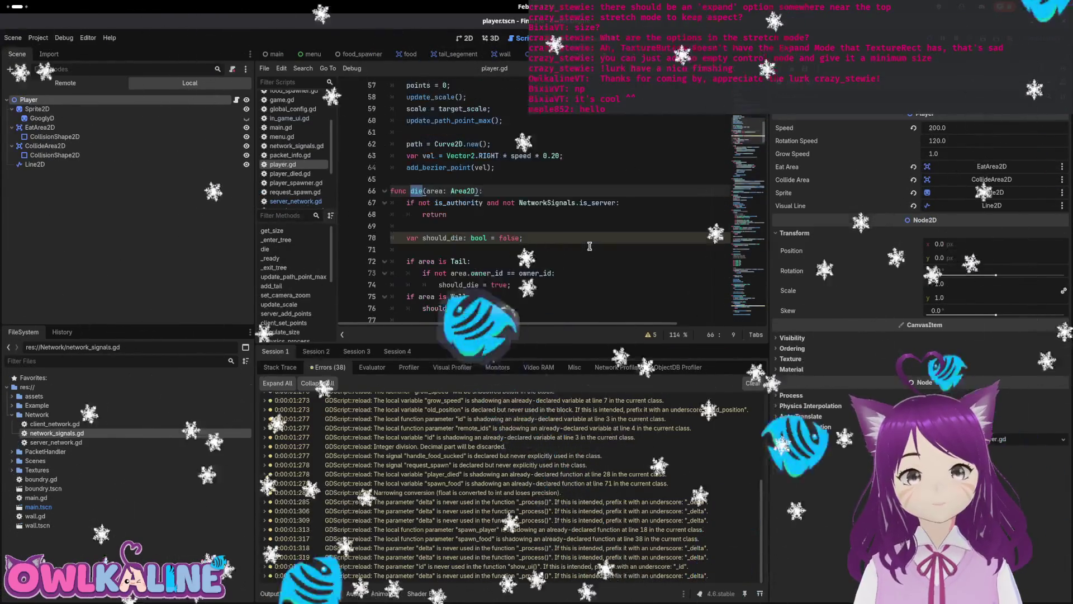
pyautogui.scroll(-5, 590, 246)
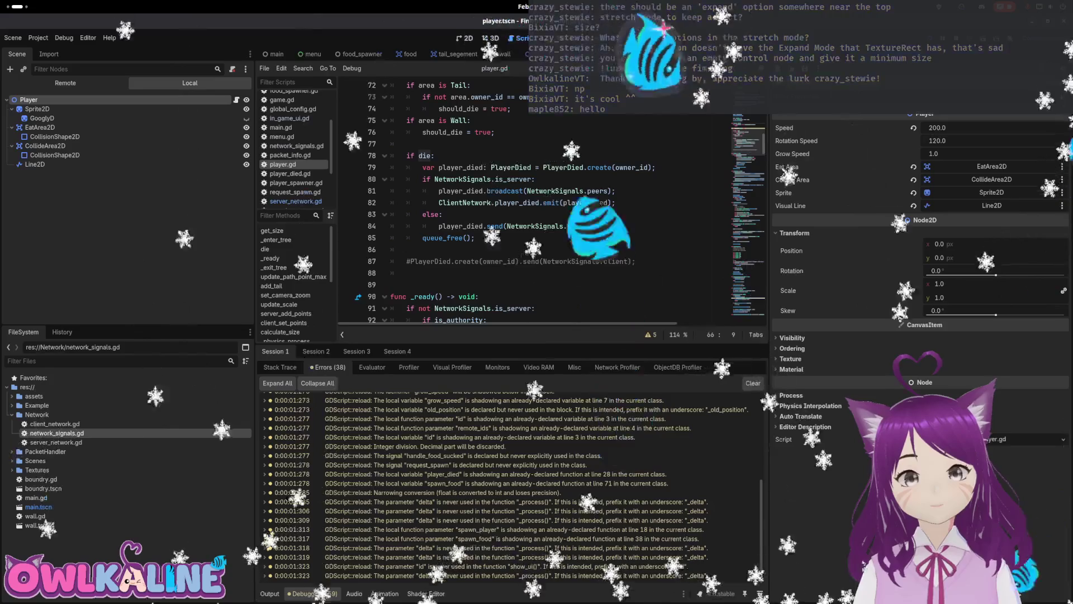
pyautogui.moveTo(516, 237); pyautogui.dragTo(366, 233)
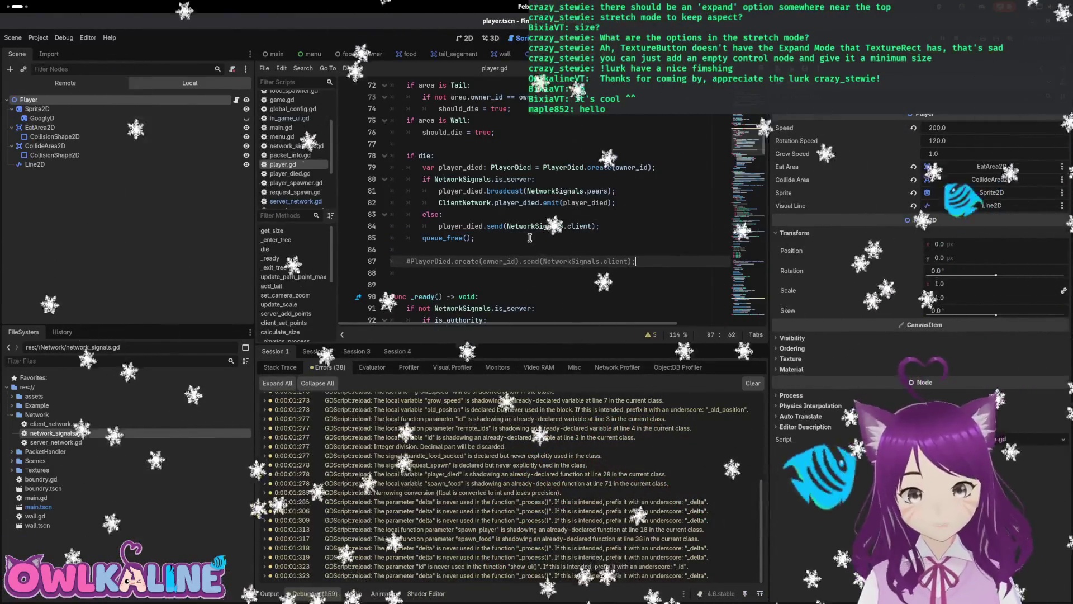
# - Delete queue_free() and the commented-out PlayerDied.create send line from the die block in player.gd
pyautogui.press('End')
pyautogui.hotkey('shift', 'Up')
pyautogui.press('Down')
pyautogui.press('Delete')
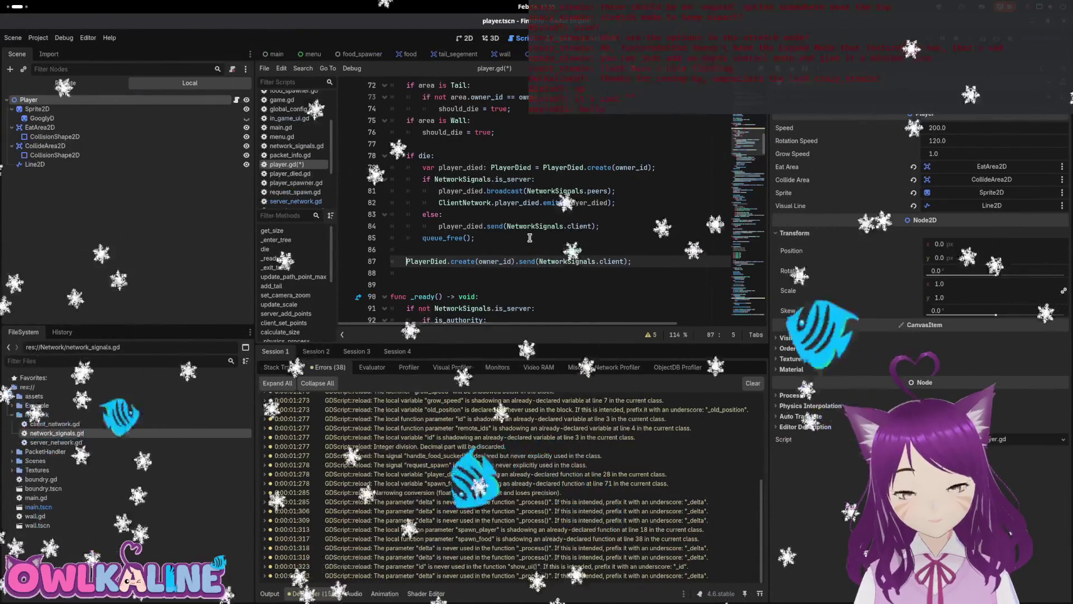
pyautogui.hotkey('shift', 'End')
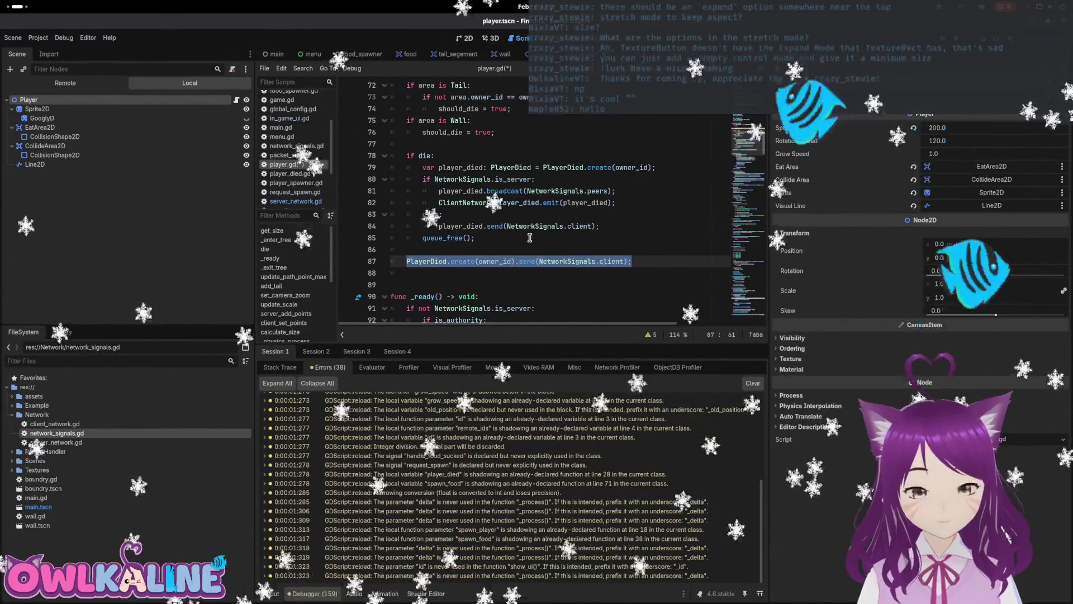
pyautogui.press('BackSpace')
pyautogui.press('BackSpace')
pyautogui.press('BackSpace')
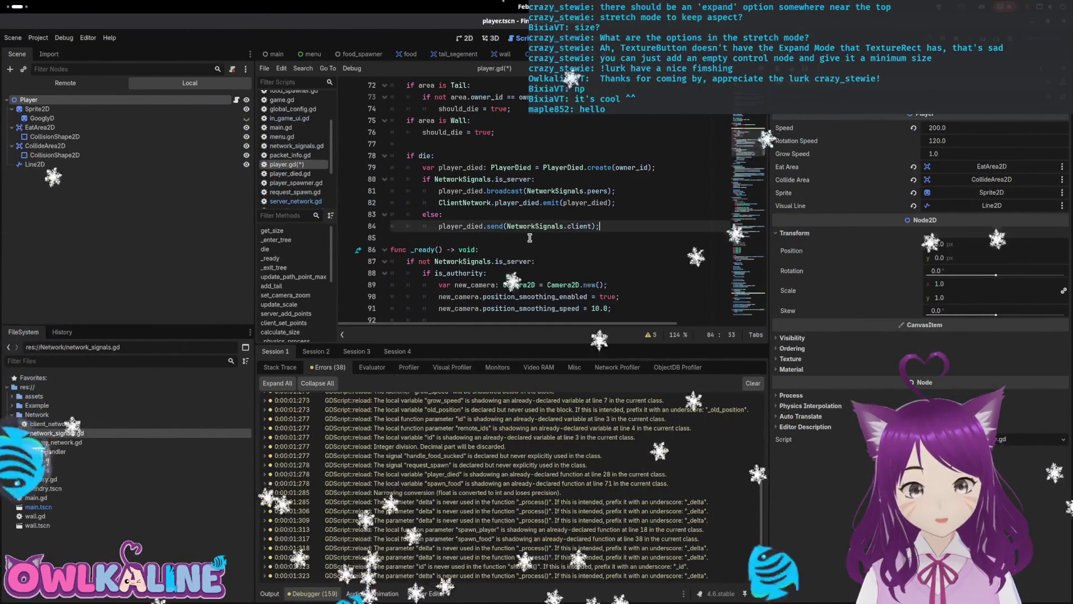
# - Remove the leftover blank lines so the die block ends with the client send
pyautogui.press('BackSpace')
pyautogui.press('BackSpace')
pyautogui.press('Up')
pyautogui.press('Up')
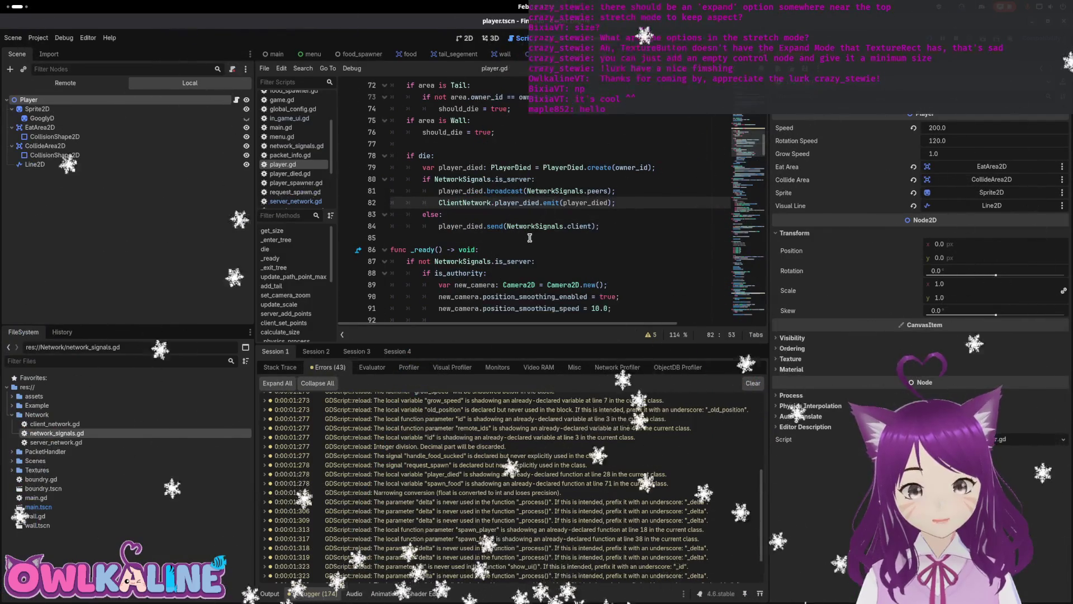
pyautogui.press('End')
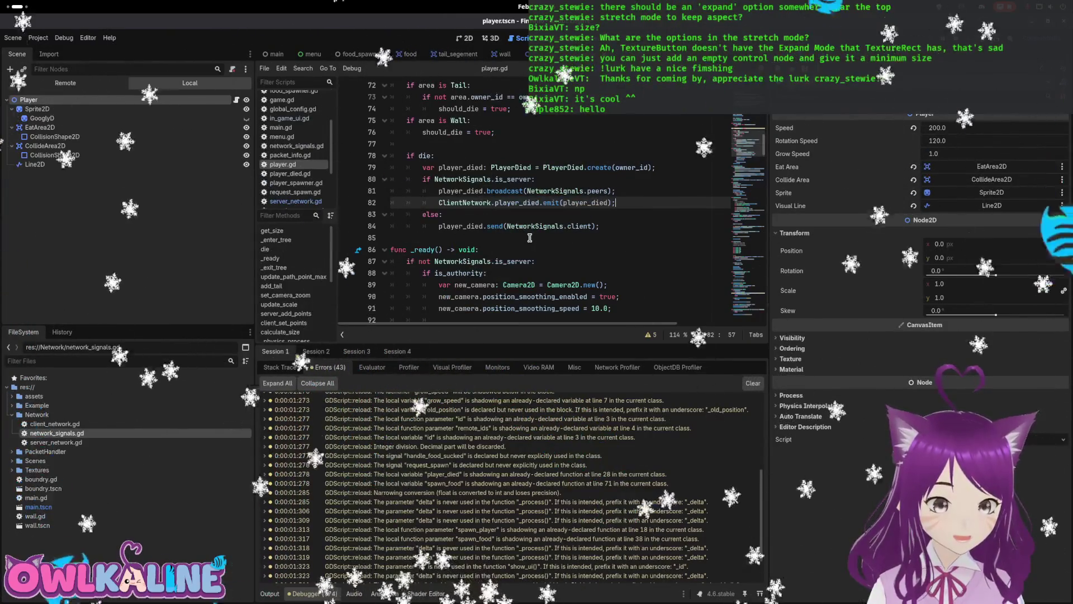
pyautogui.press('Down')
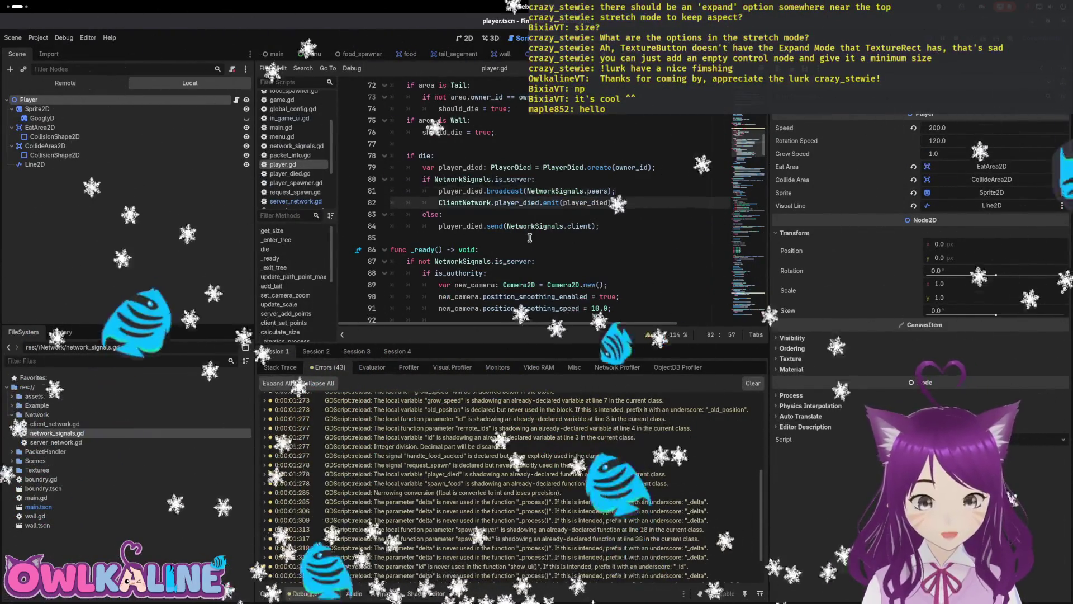
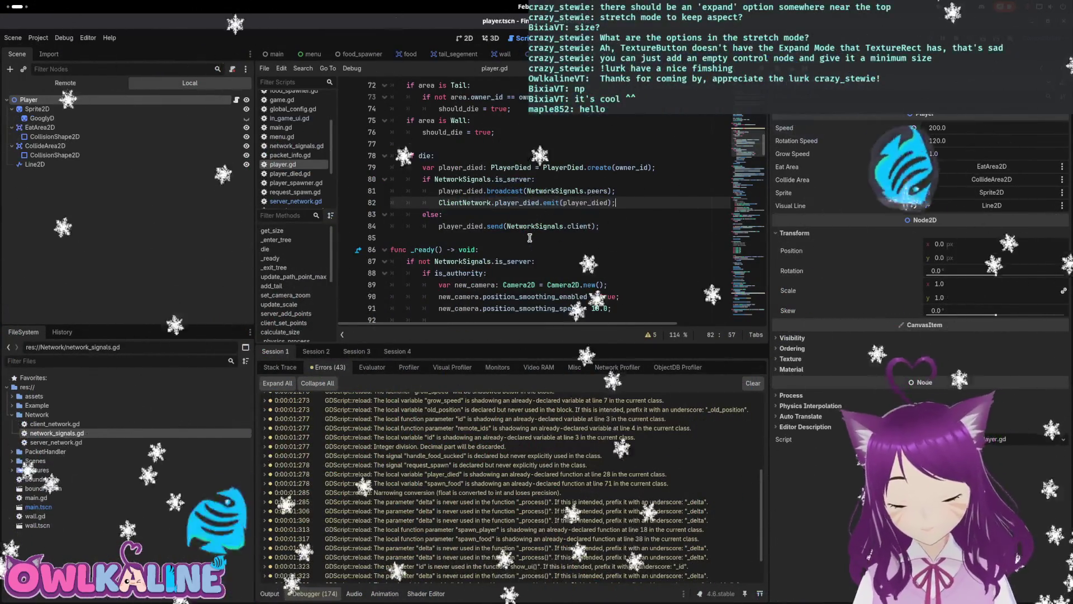
# - Add a ClientNetwork.kill_player() line below the client set_points connection in _enter_tree
pyautogui.scroll(3, 501, 222)
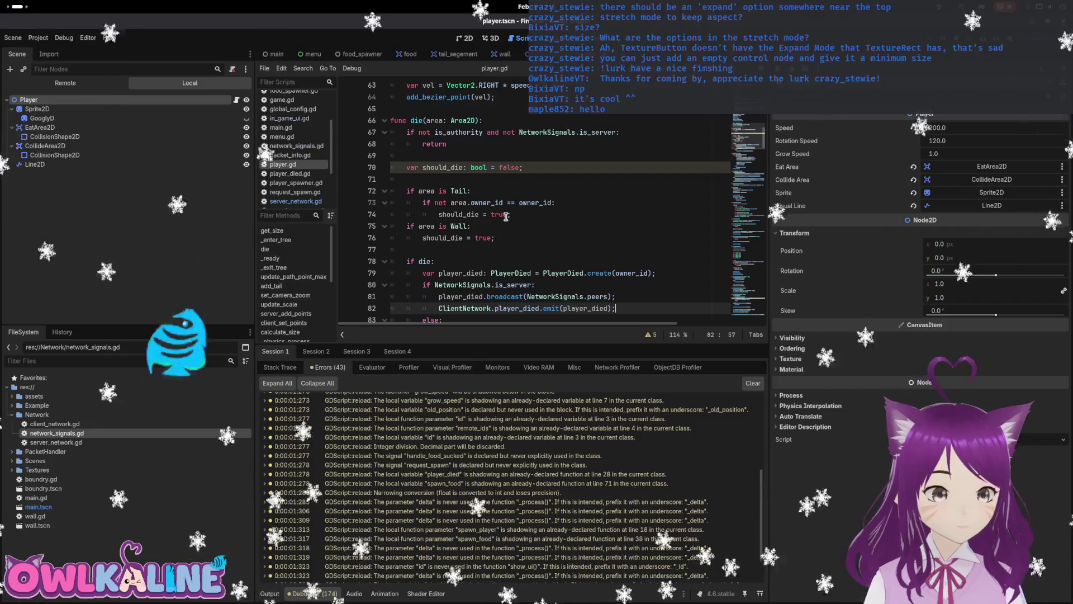
pyautogui.scroll(4, 419, 271)
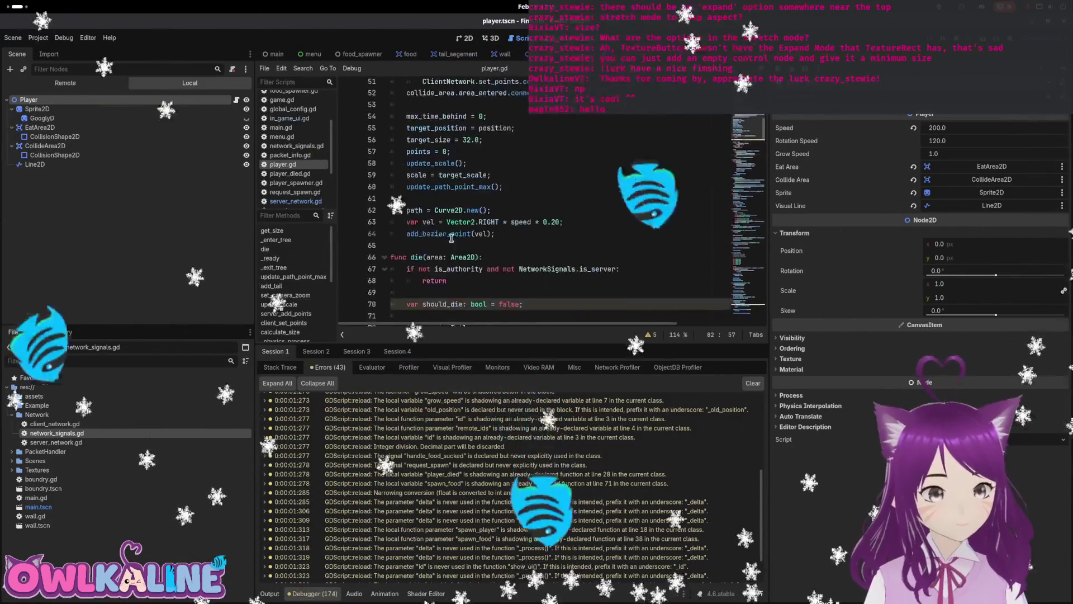
pyautogui.scroll(4, 429, 259)
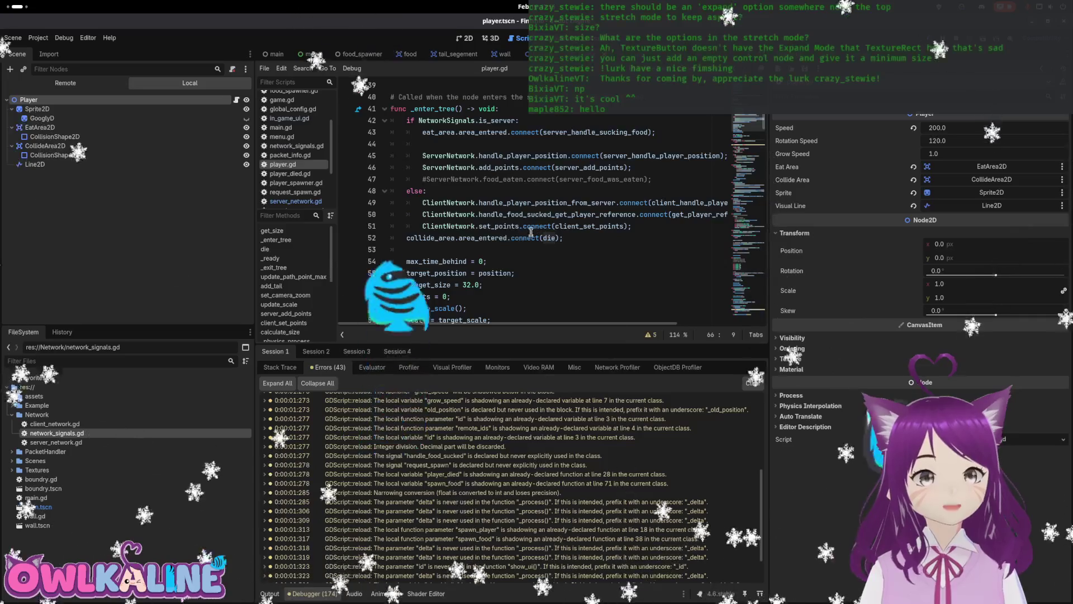
pyautogui.scroll(-1, 653, 197)
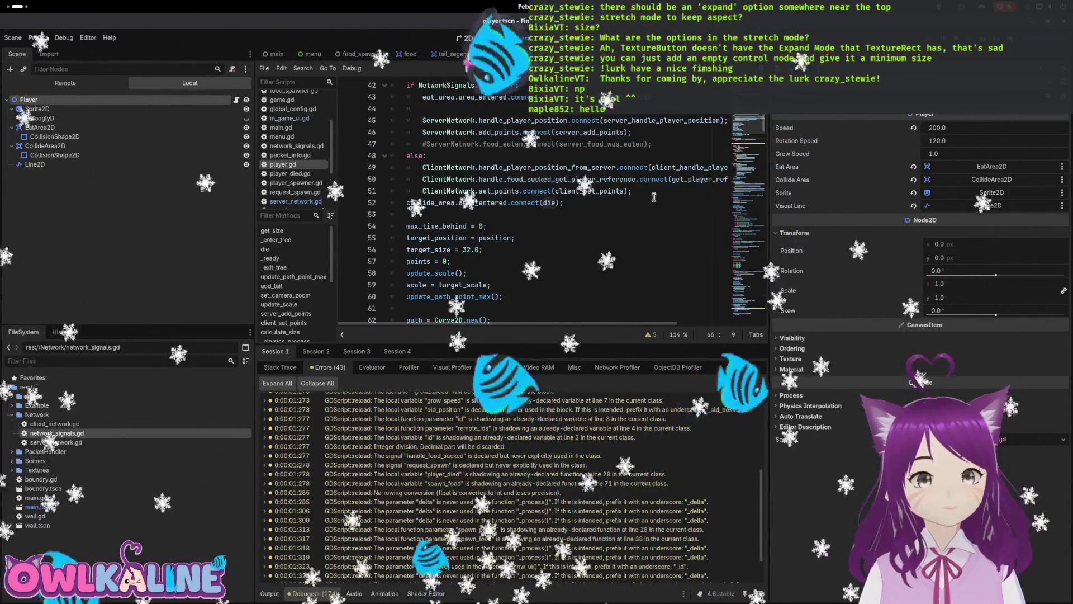
pyautogui.click(654, 196)
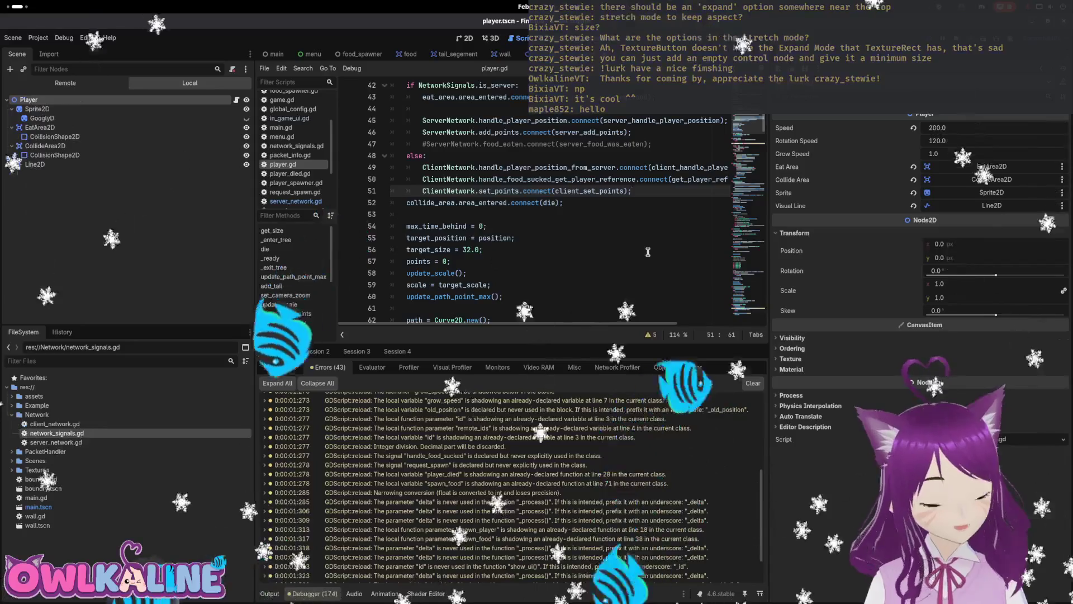
pyautogui.press('Return')
pyautogui.press('Return')
pyautogui.press('BackSpace')
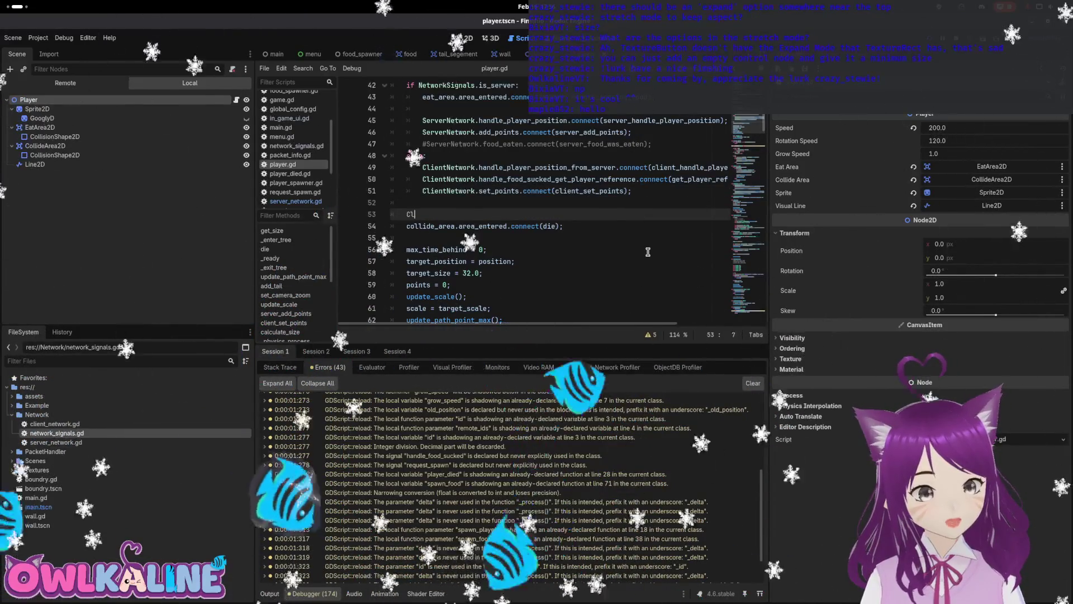
pyautogui.write('Clie')
pyautogui.press('Return')
pyautogui.write('.')
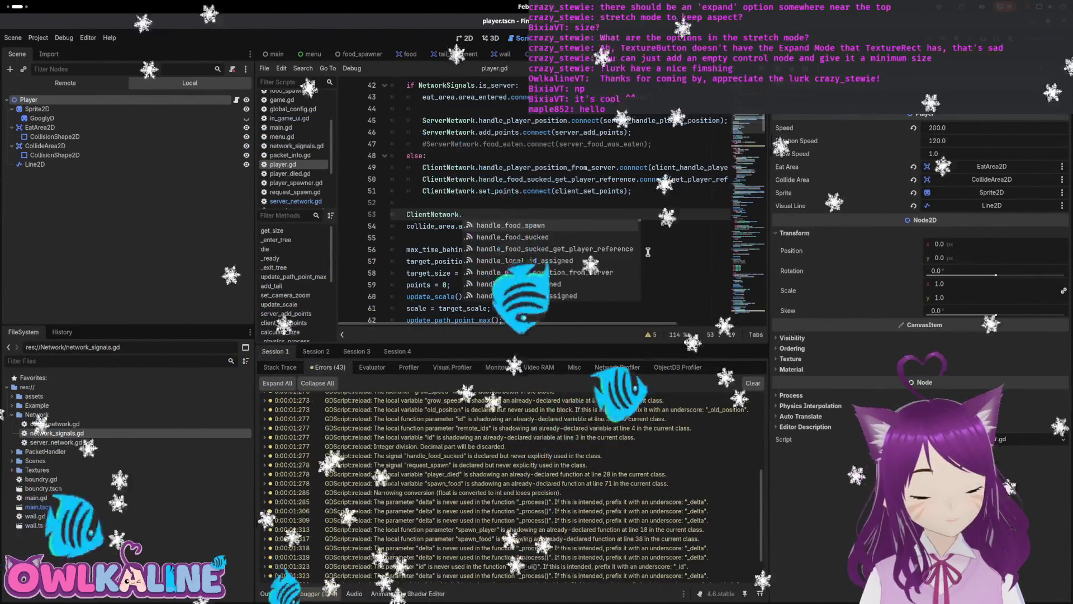
pyautogui.write('kill_')
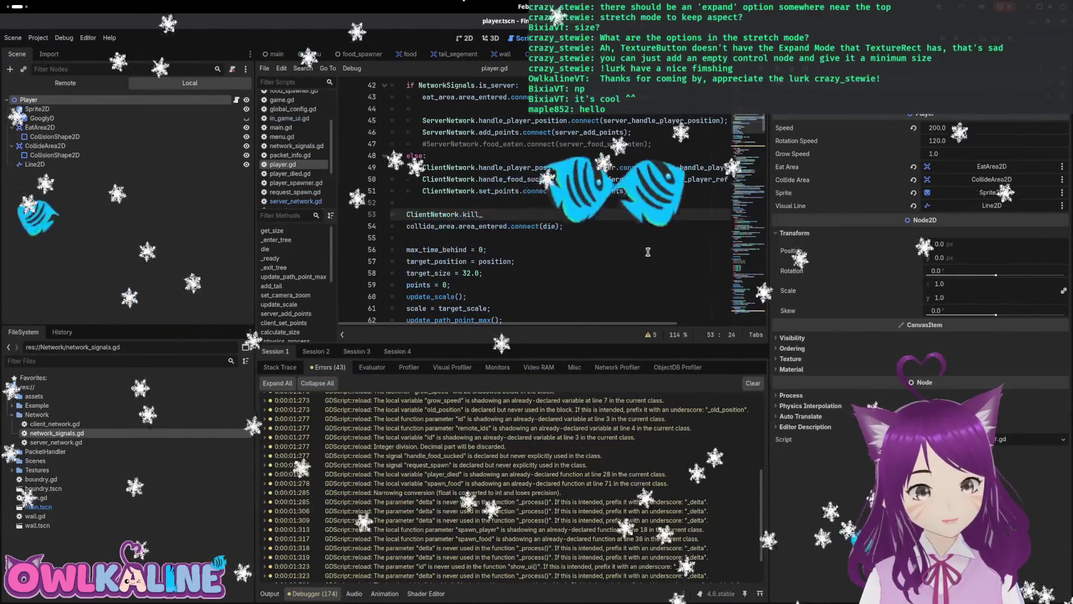
pyautogui.write('player();')
# - Change the line to ClientNetwork.player_died.connect(PlayerDied) and save player.gd
pyautogui.press('Left')
pyautogui.press('Left')
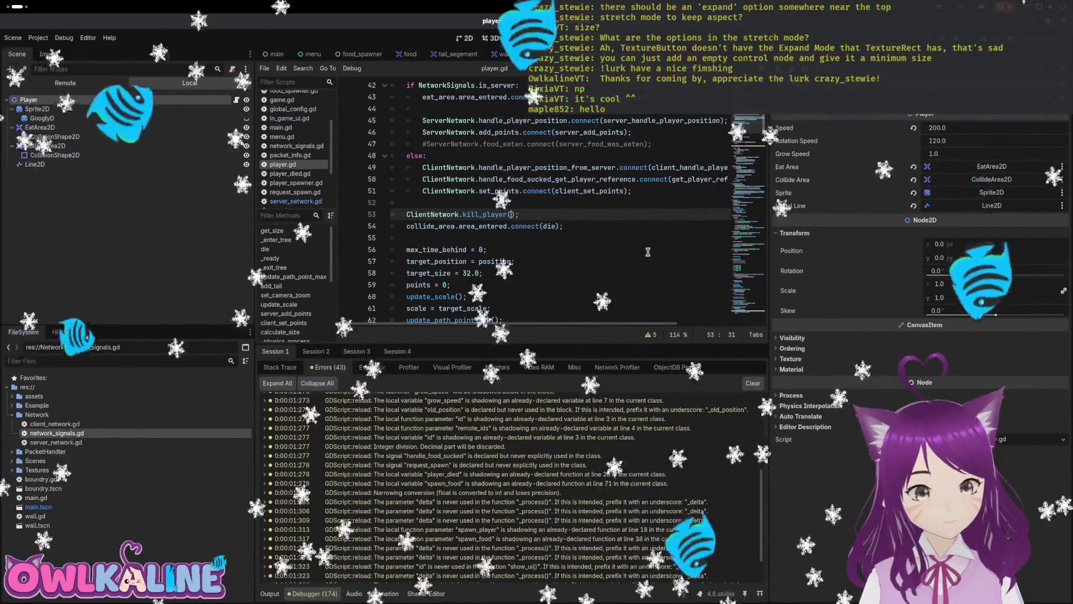
pyautogui.press('Left')
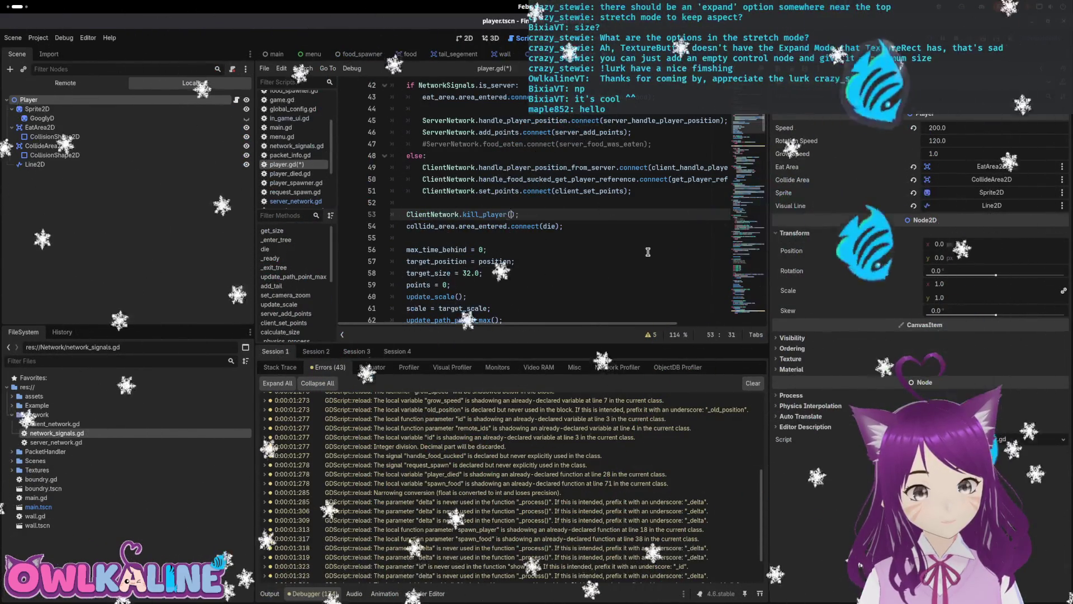
pyautogui.press('BackSpace')
pyautogui.press('BackSpace')
pyautogui.press('BackSpace')
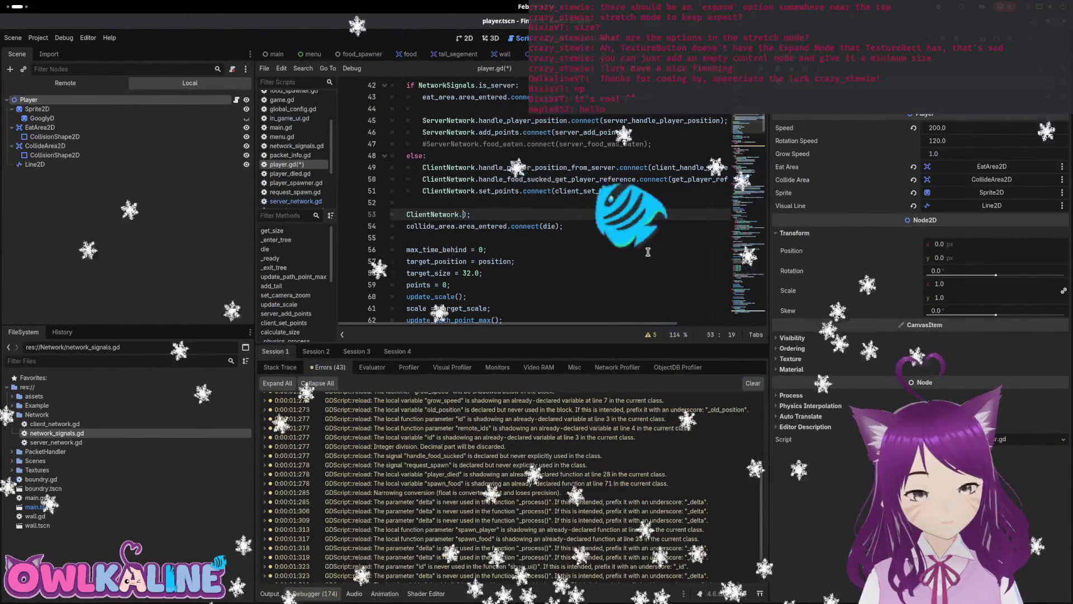
pyautogui.write('p')
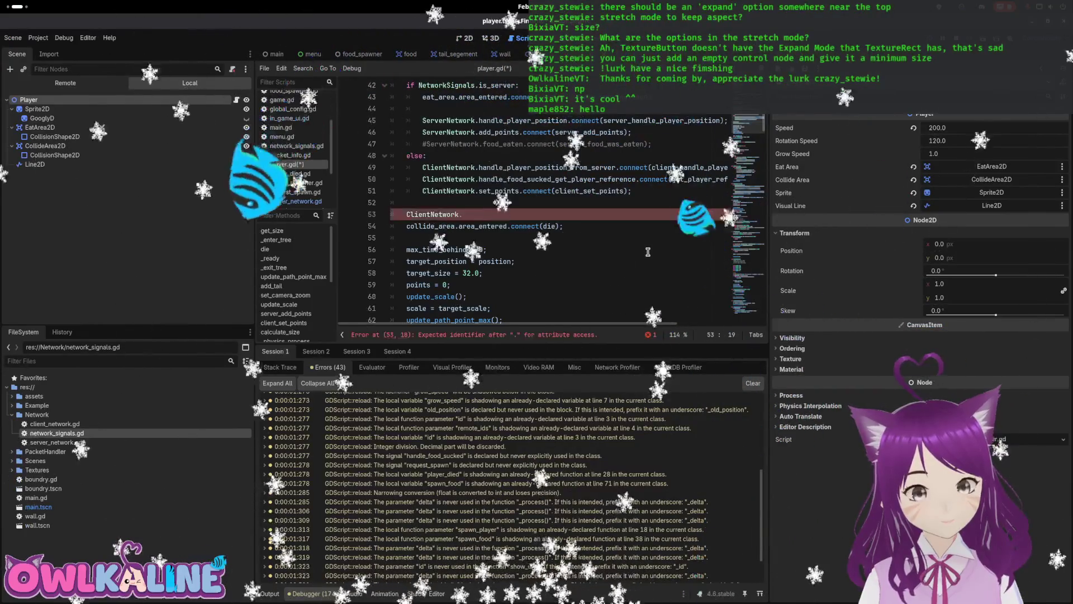
pyautogui.write('la')
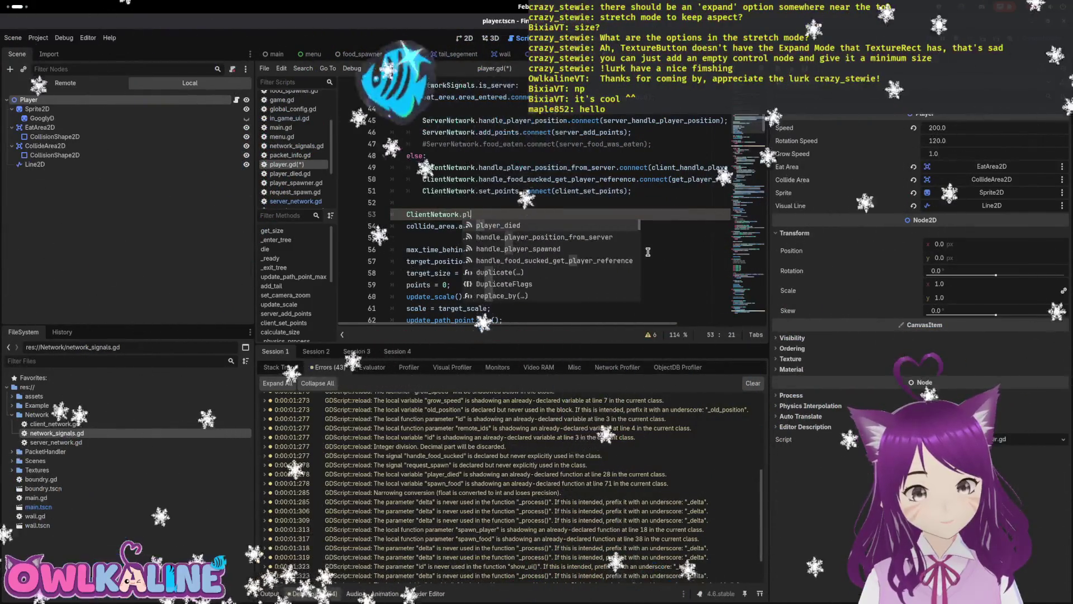
pyautogui.press('Return')
pyautogui.write('.connect();')
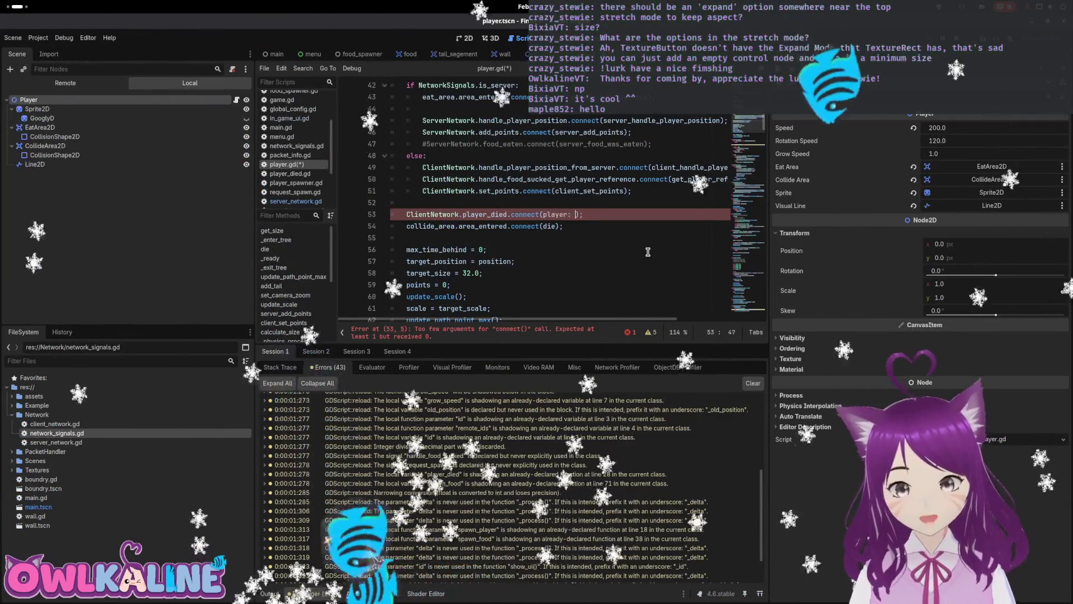
pyautogui.write('PlayerDied')
pyautogui.hotkey('ctrl', 's')
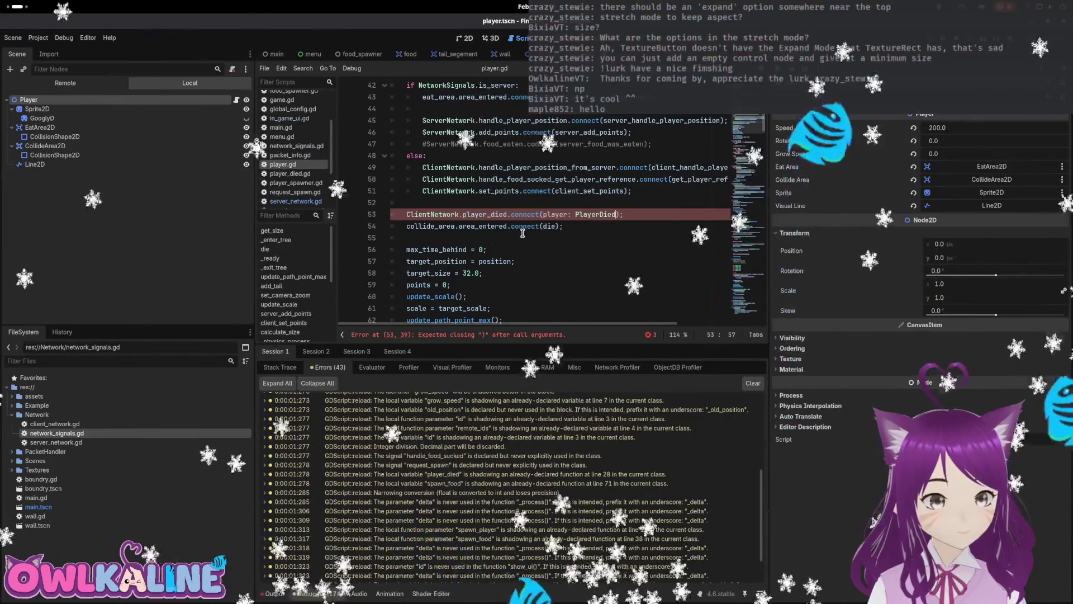
# - Scroll down to the blank line after the die() function
pyautogui.scroll(-5, 523, 233)
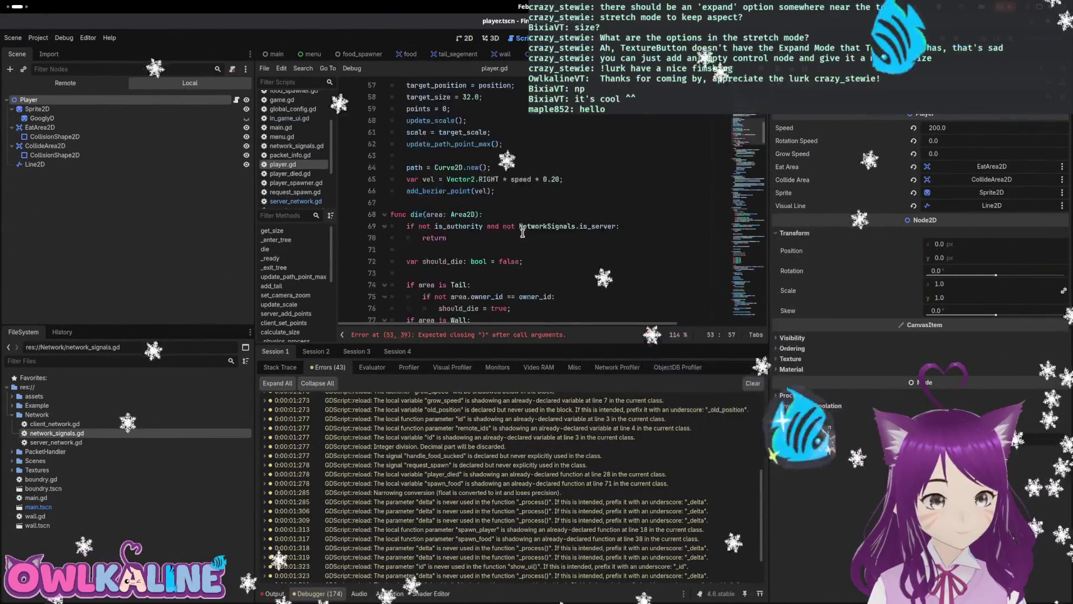
pyautogui.scroll(-2, 523, 233)
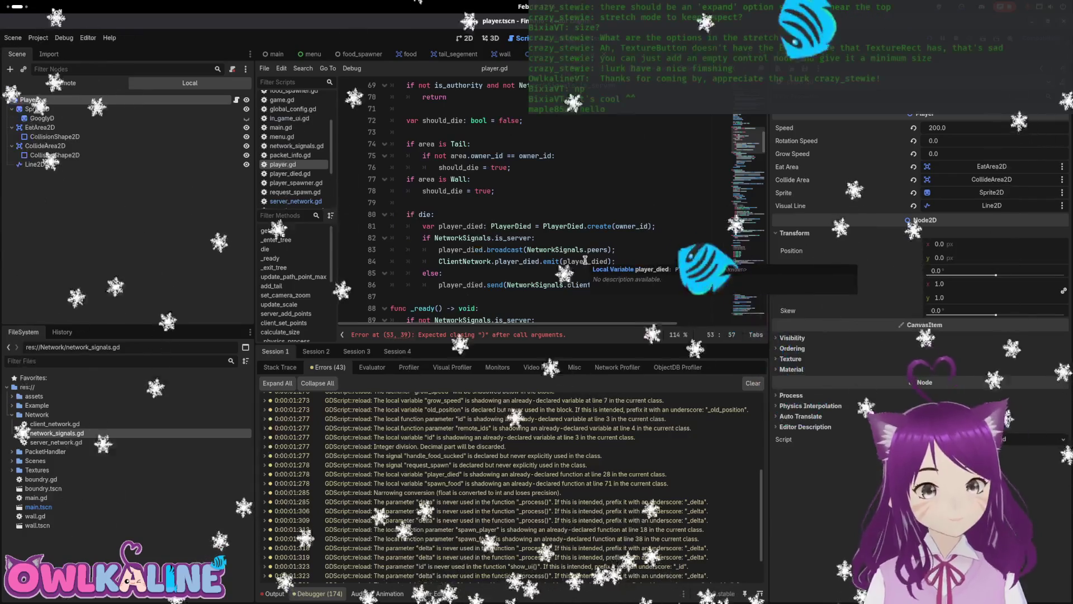
pyautogui.scroll(-2, 585, 261)
pyautogui.click(524, 221)
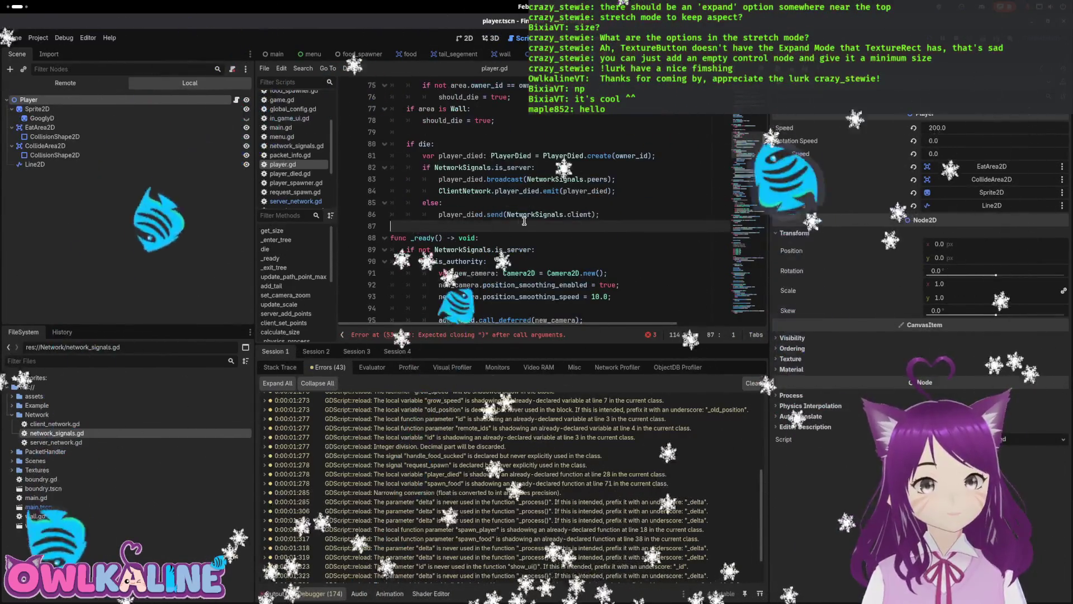
# - Make room below die() and select the player_died connect argument on line 53
pyautogui.press('Return')
pyautogui.press('Return')
pyautogui.press('Up')
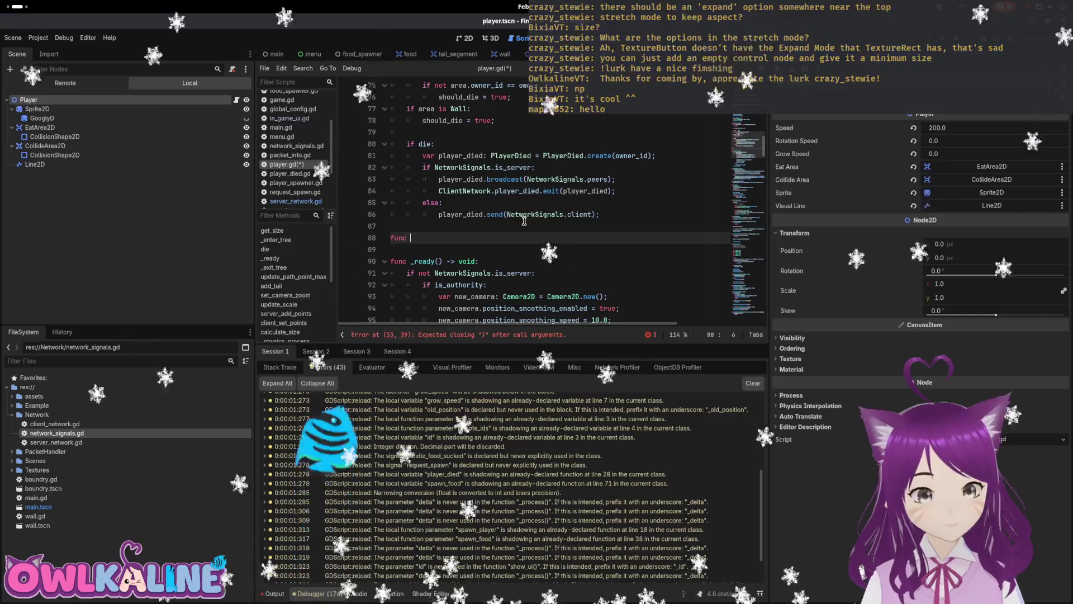
pyautogui.click(403, 334)
pyautogui.moveTo(540, 144); pyautogui.dragTo(615, 145)
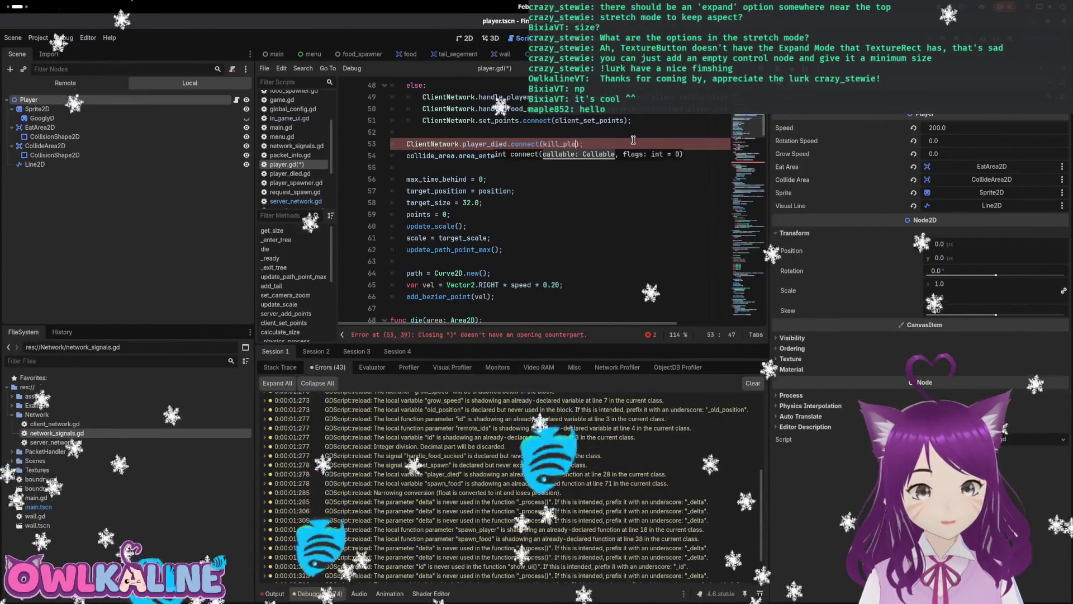
# - Give kill_player a body calling queue_free(); and run the game with F5
pyautogui.scroll(-10, 633, 140)
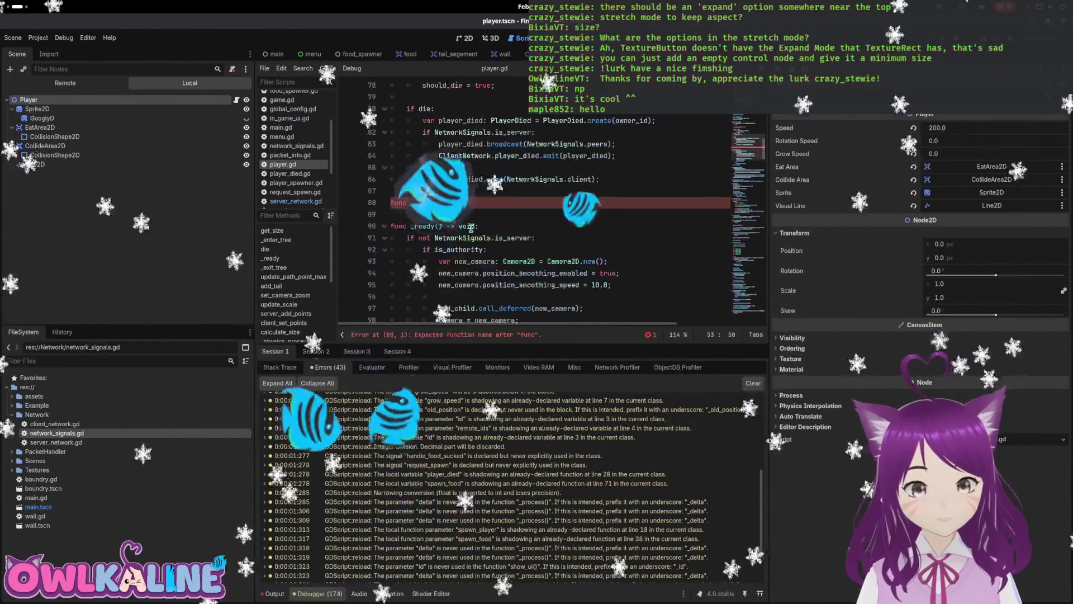
pyautogui.click(438, 203)
pyautogui.write('kill_player():')
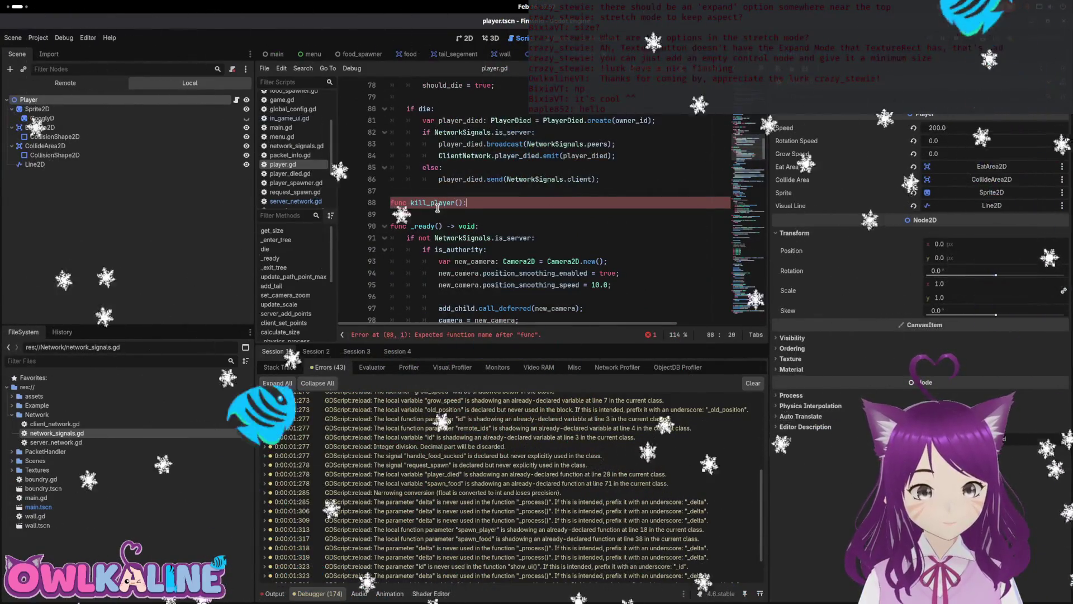
pyautogui.press('Return')
pyautogui.write('queue')
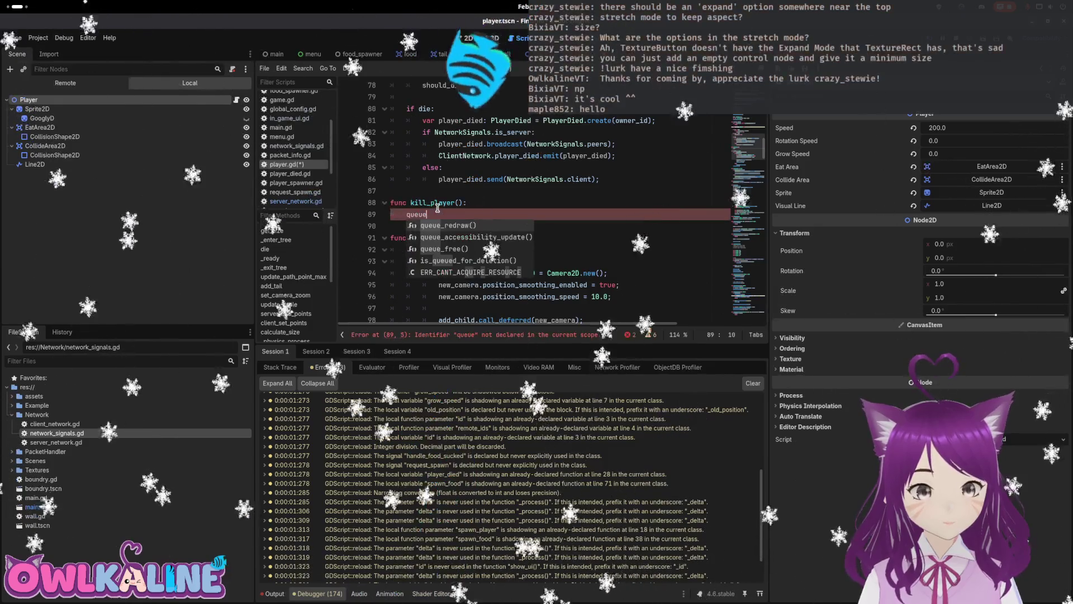
pyautogui.press('Down')
pyautogui.press('Down')
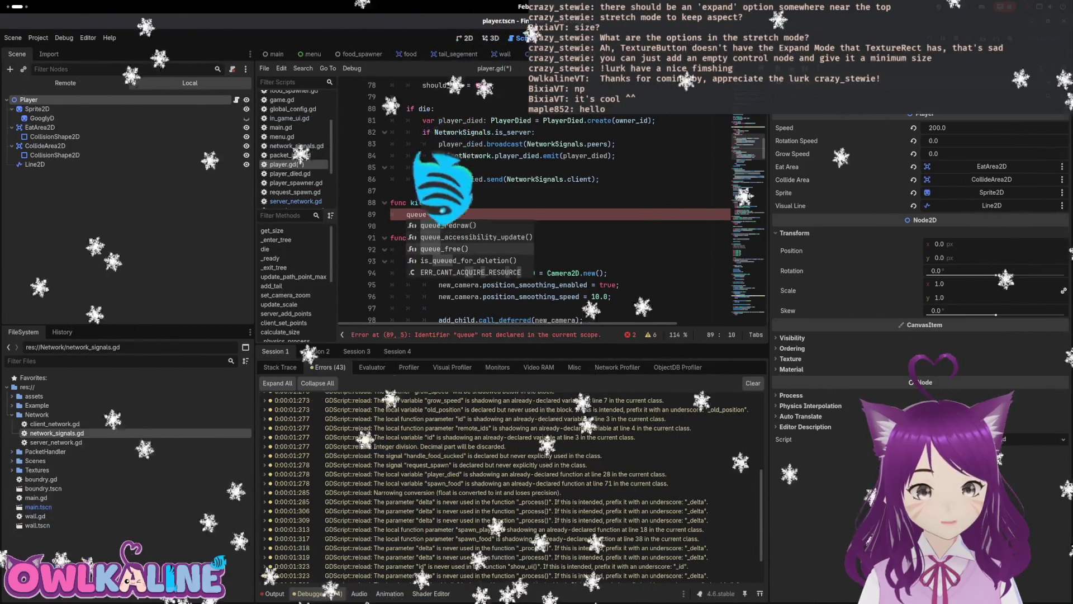
pyautogui.press('Return')
pyautogui.write(';')
pyautogui.scroll(2, 502, 189)
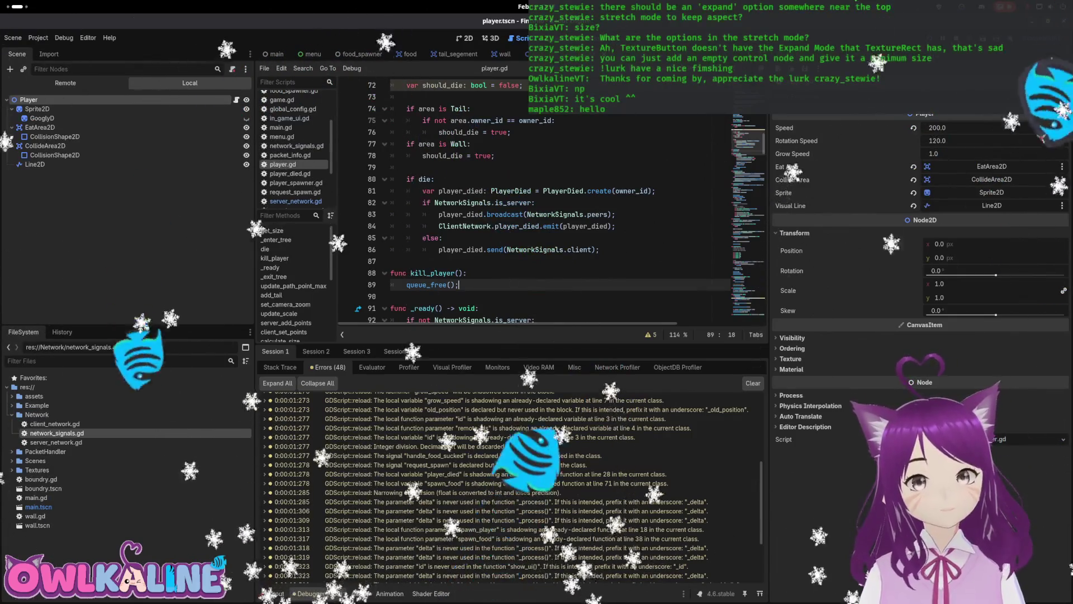
pyautogui.press('F5')
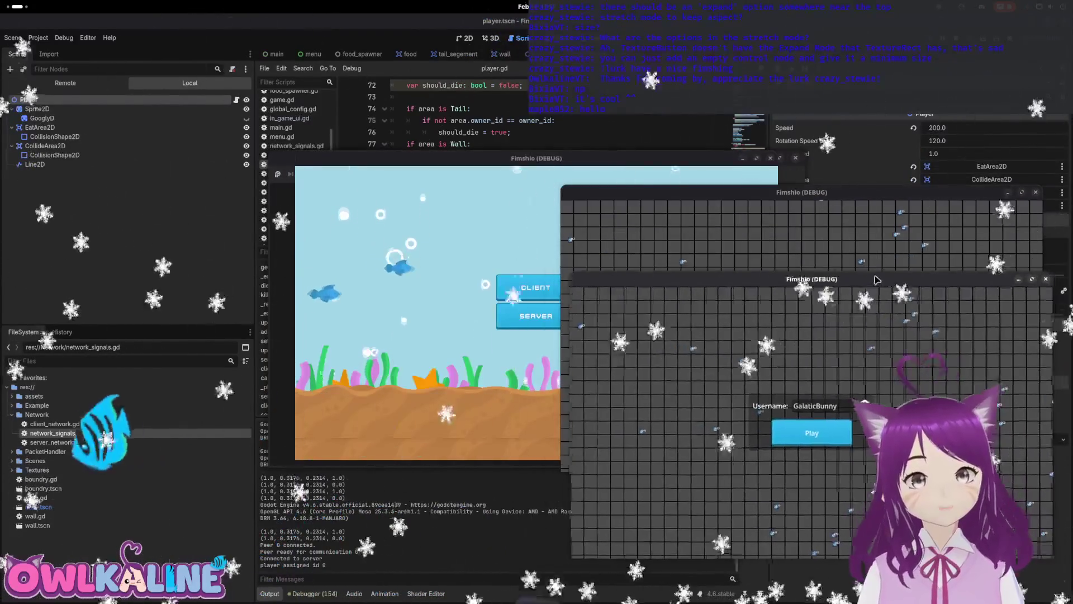
pyautogui.moveTo(877, 280)
pyautogui.mouseDown()
pyautogui.moveTo(872, 193)
pyautogui.moveTo(859, 325)
pyautogui.mouseUp()
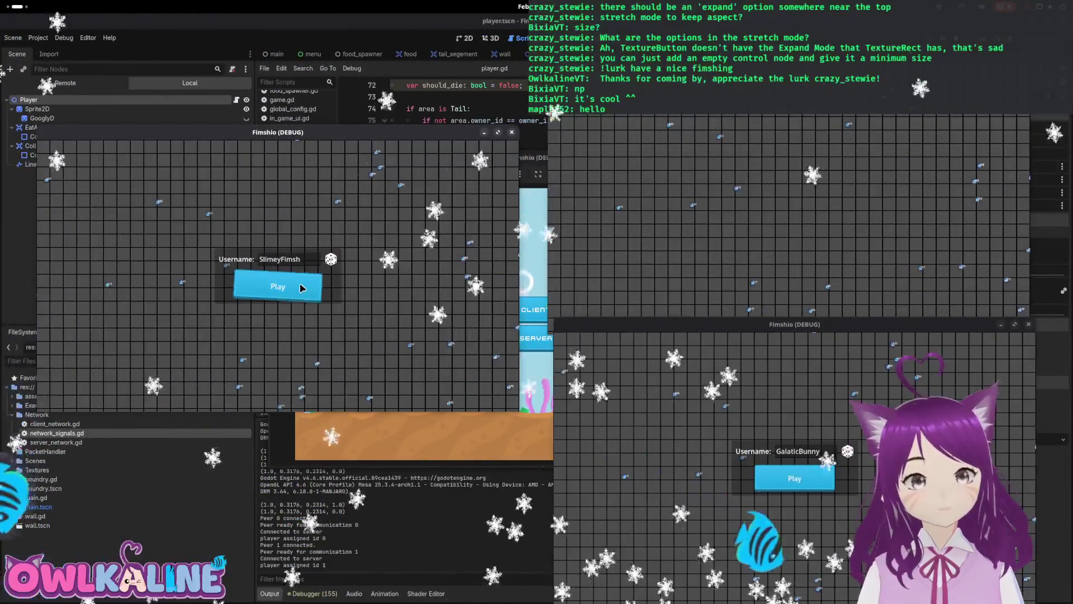
pyautogui.click(302, 287)
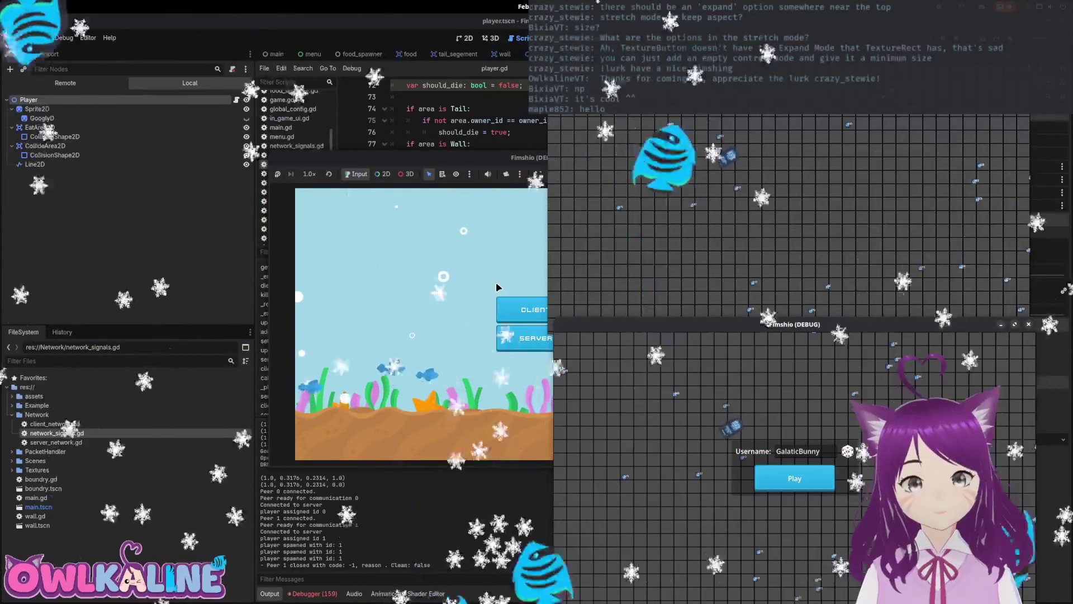
pyautogui.press('F8')
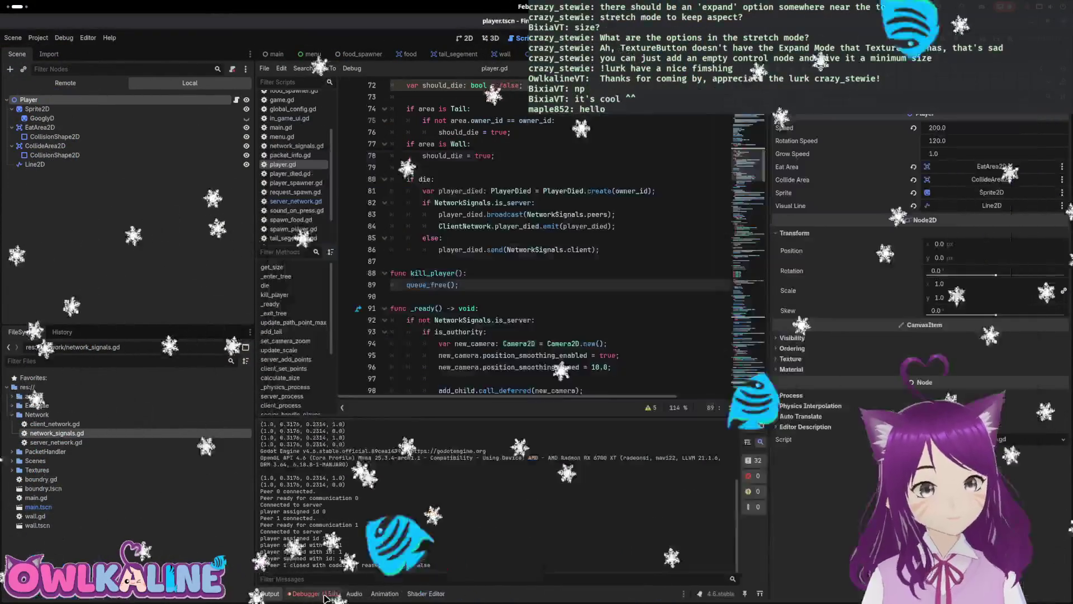
pyautogui.click(313, 594)
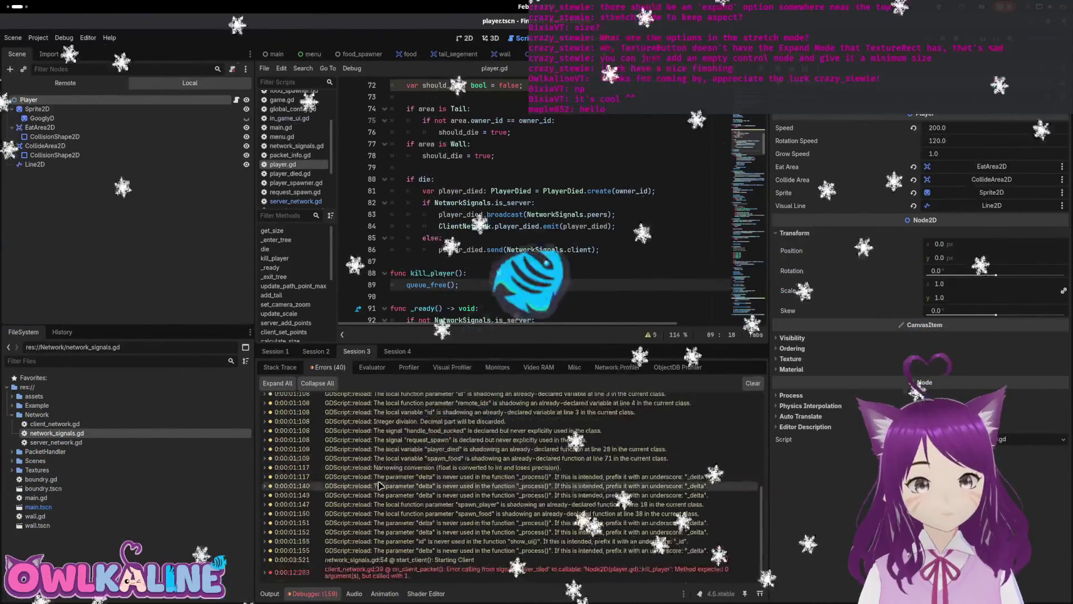
# - Follow the player_died debugger error to player.gd and add a player_died parameter to kill_player()
pyautogui.doubleClick(452, 576)
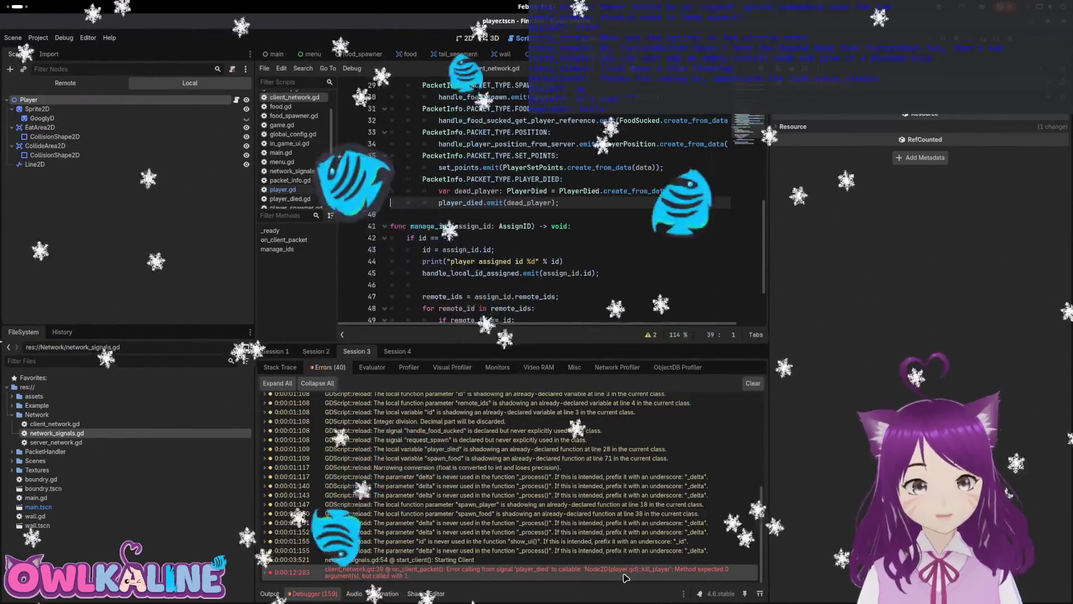
pyautogui.click(236, 100)
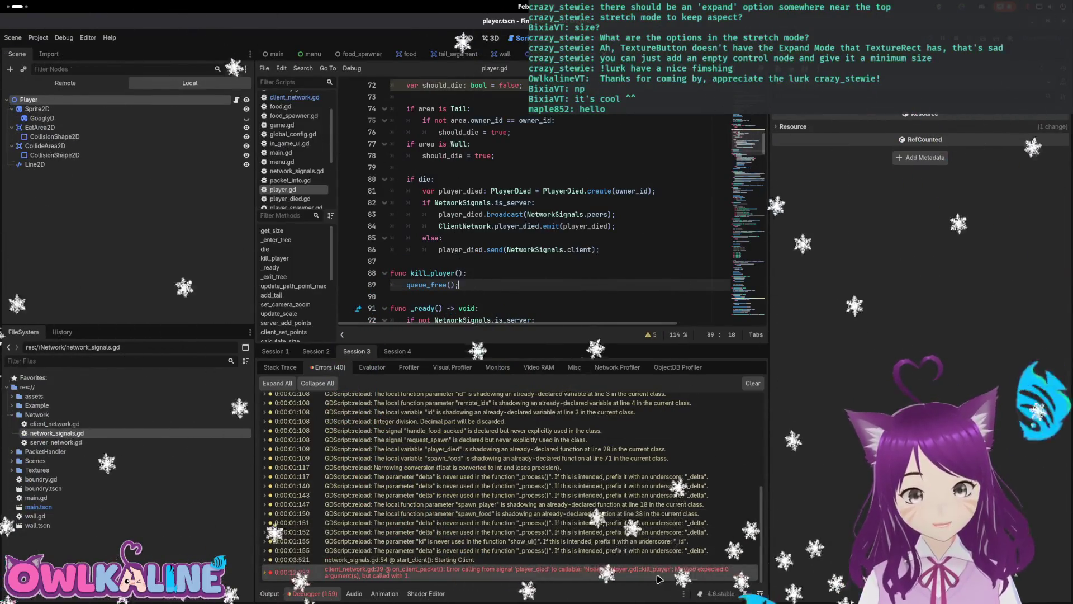
pyautogui.click(458, 273)
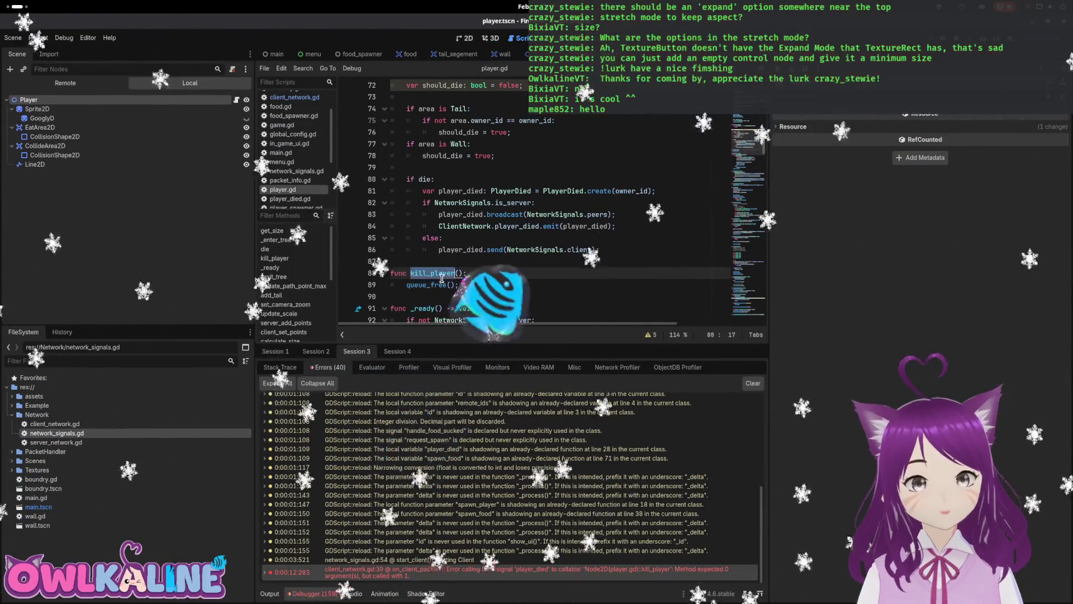
pyautogui.write('player_died: PlayerDied')
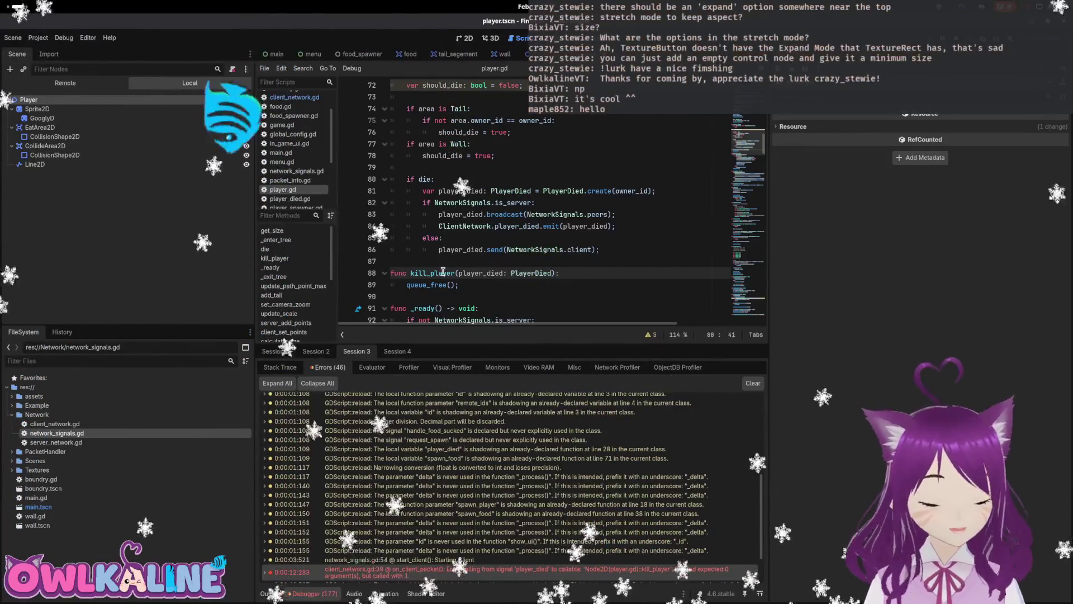
pyautogui.scroll(10, 467, 268)
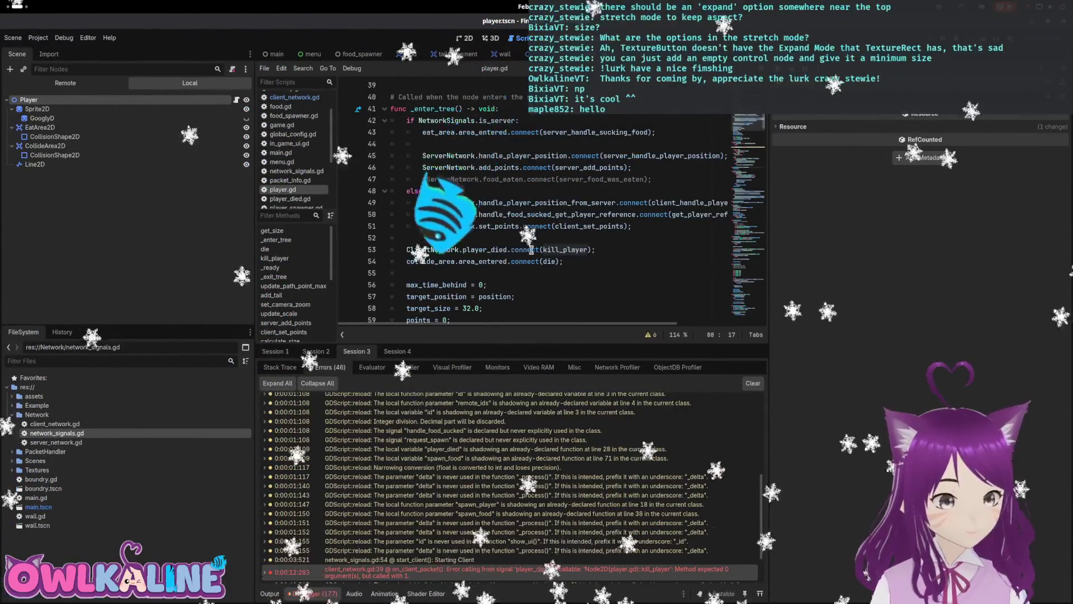
pyautogui.scroll(-11, 560, 246)
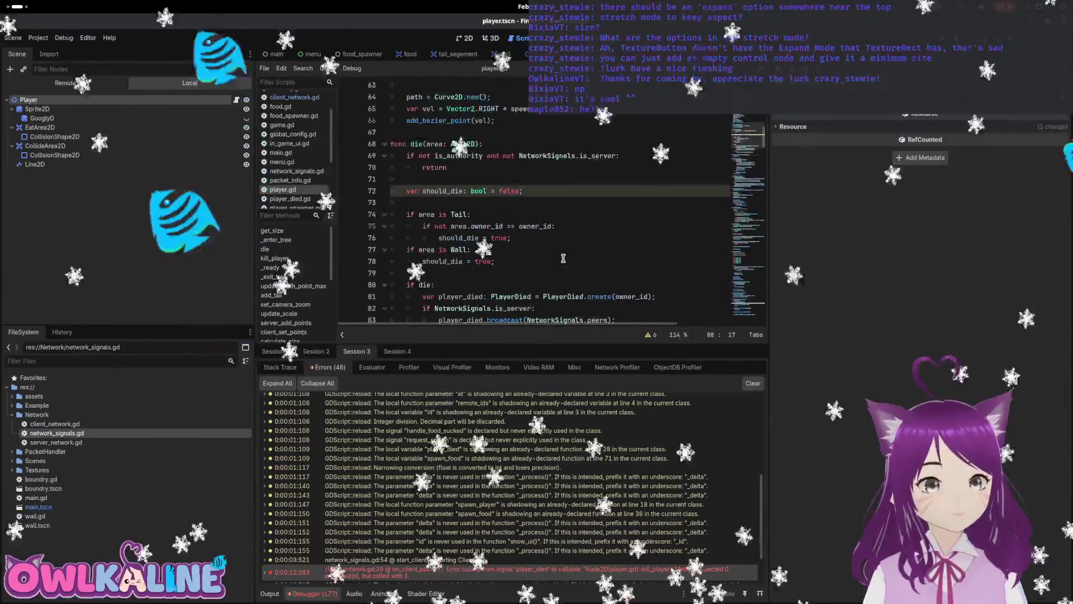
pyautogui.press('Up')
pyautogui.press('F5')
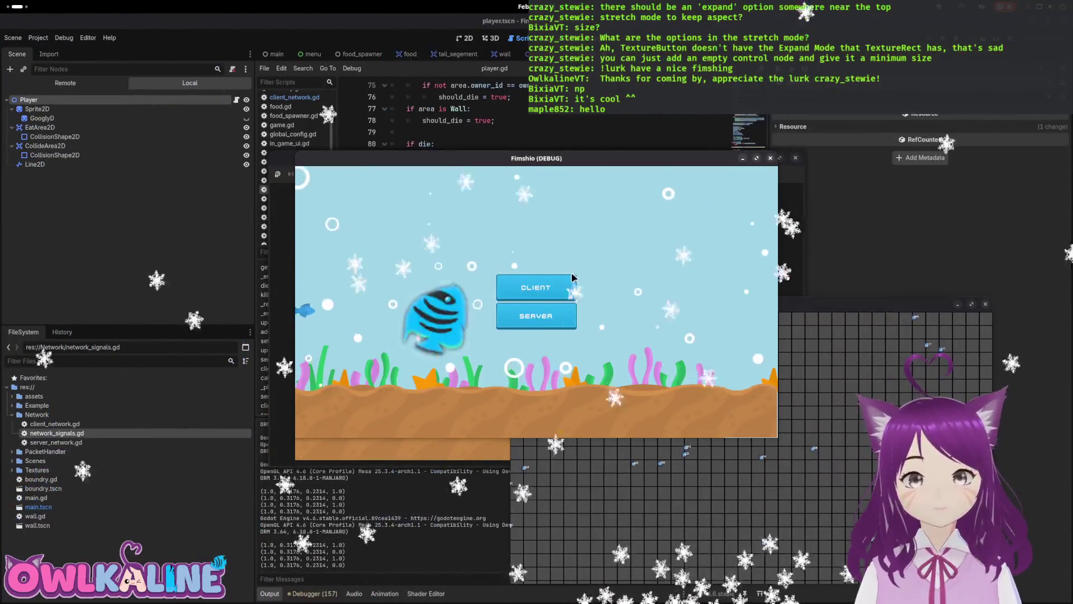
pyautogui.click(571, 278)
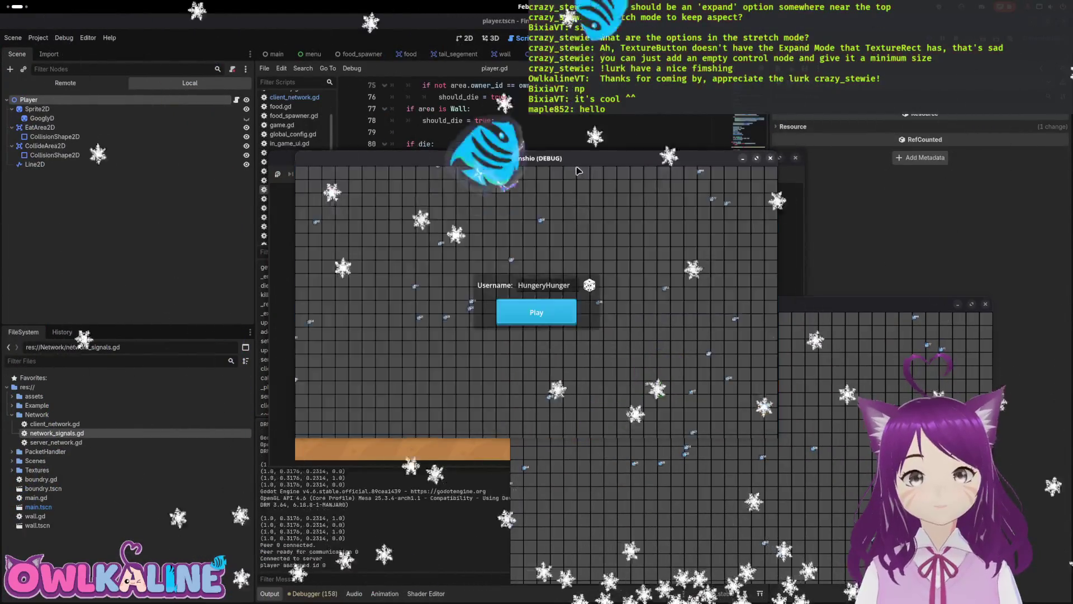
pyautogui.moveTo(491, 165); pyautogui.dragTo(244, 141)
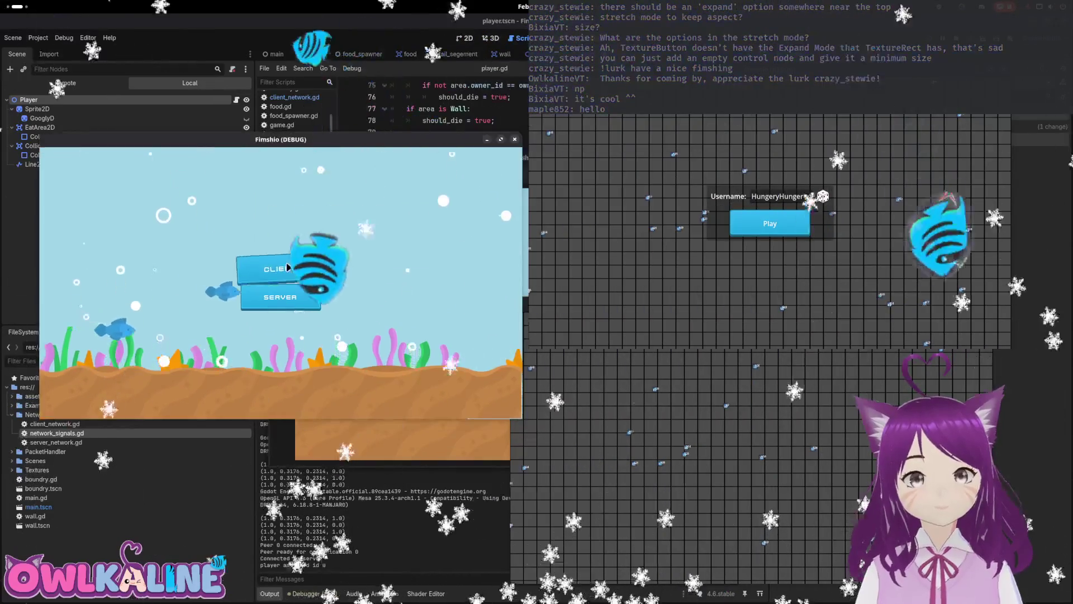
pyautogui.click(279, 268)
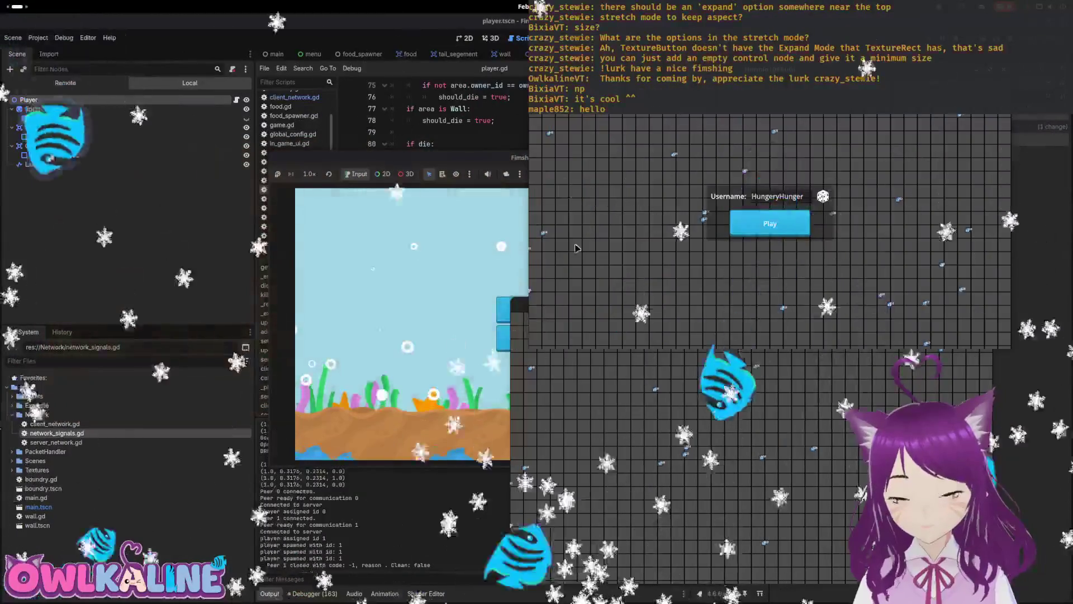
pyautogui.moveTo(532, 221); pyautogui.dragTo(260, 143)
pyautogui.click(291, 303)
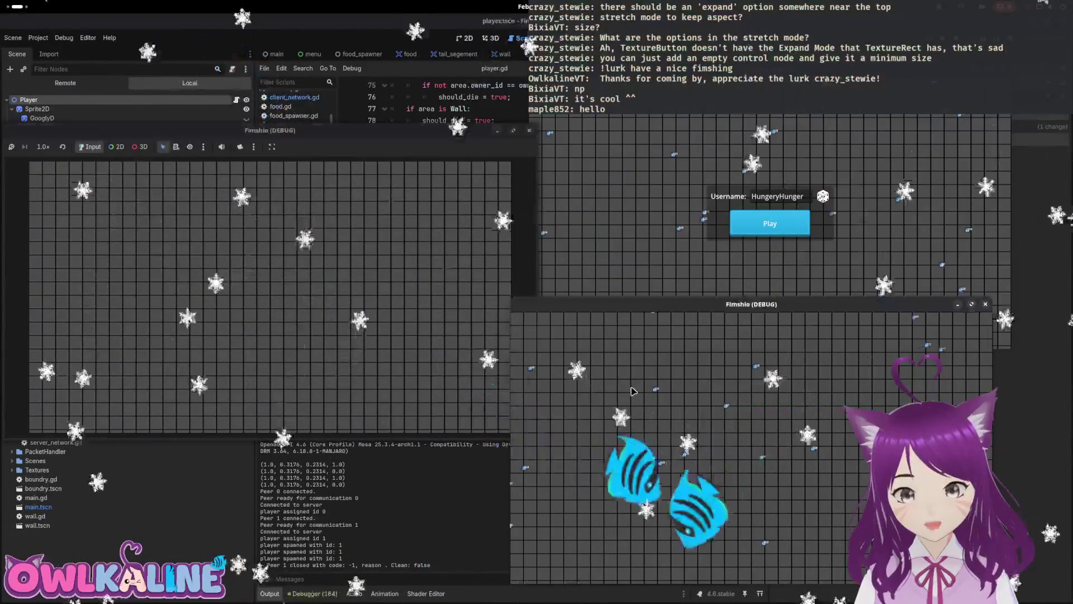
pyautogui.click(749, 233)
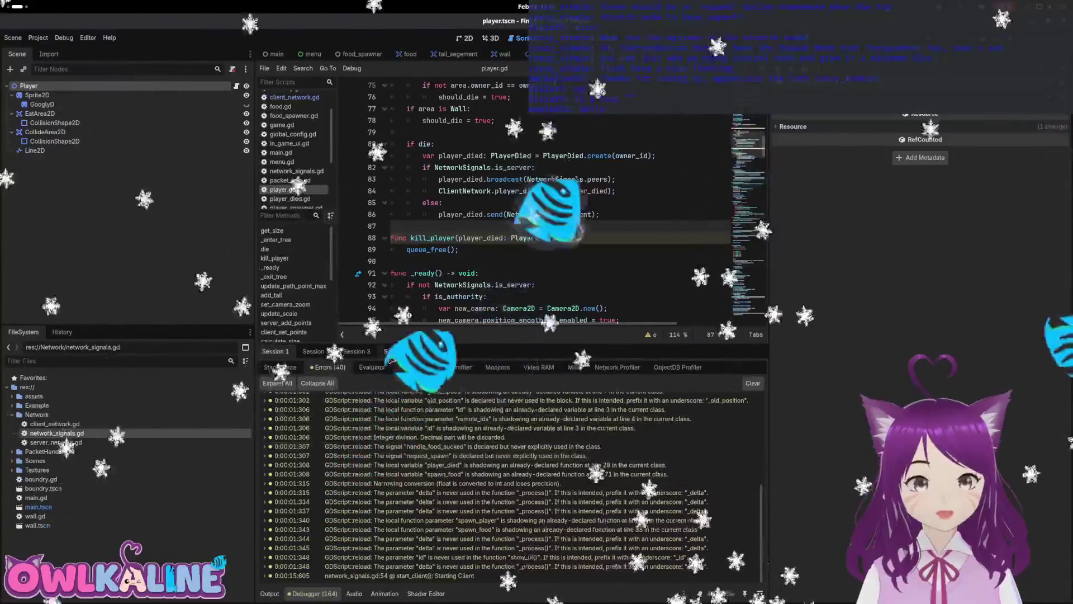
pyautogui.press('F5')
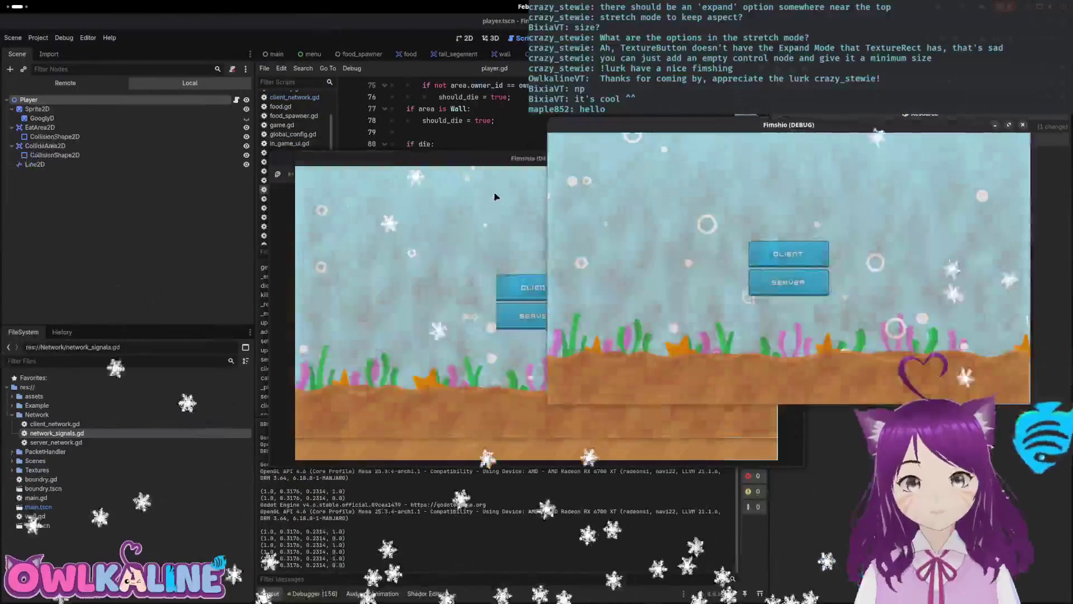
pyautogui.moveTo(503, 166); pyautogui.dragTo(316, 164)
pyautogui.click(769, 287)
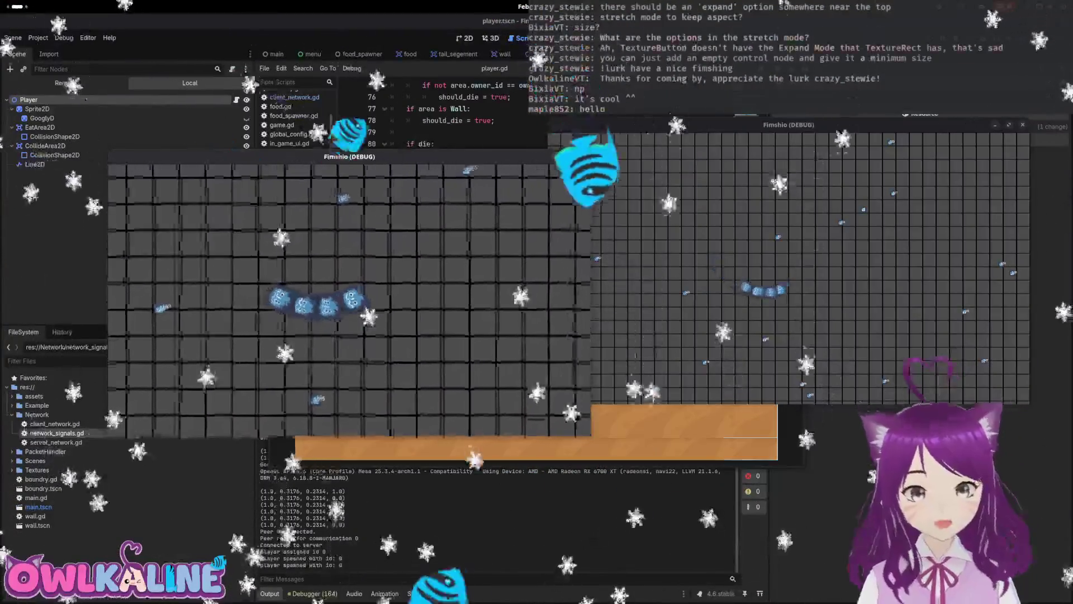
pyautogui.click(550, 300)
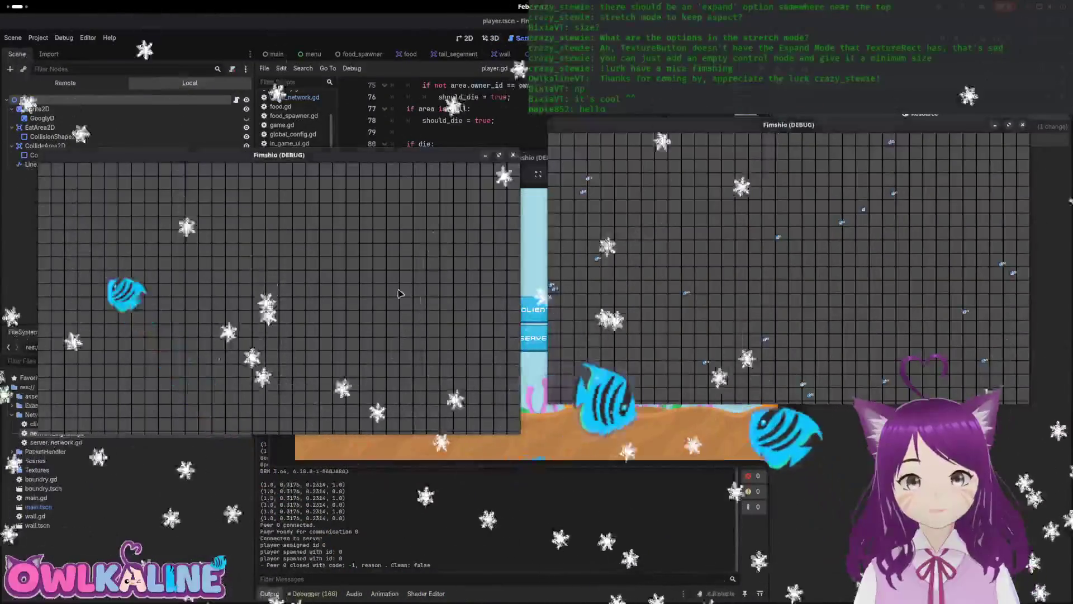
pyautogui.click(523, 373)
pyautogui.click(520, 339)
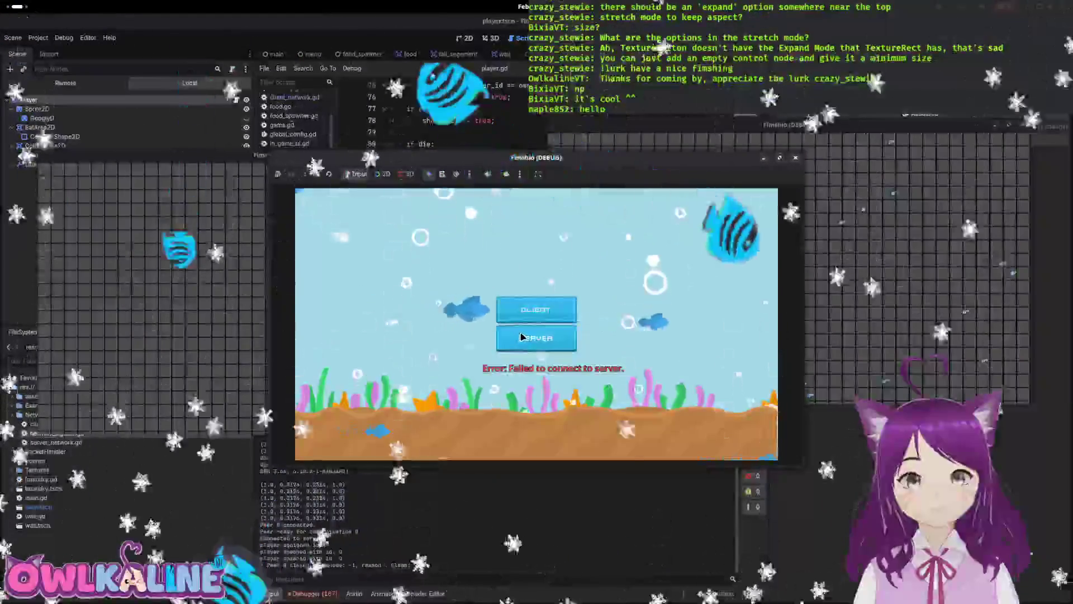
pyautogui.moveTo(536, 158)
pyautogui.mouseDown()
pyautogui.moveTo(431, 264)
pyautogui.moveTo(432, 160)
pyautogui.mouseUp()
pyautogui.click(141, 297)
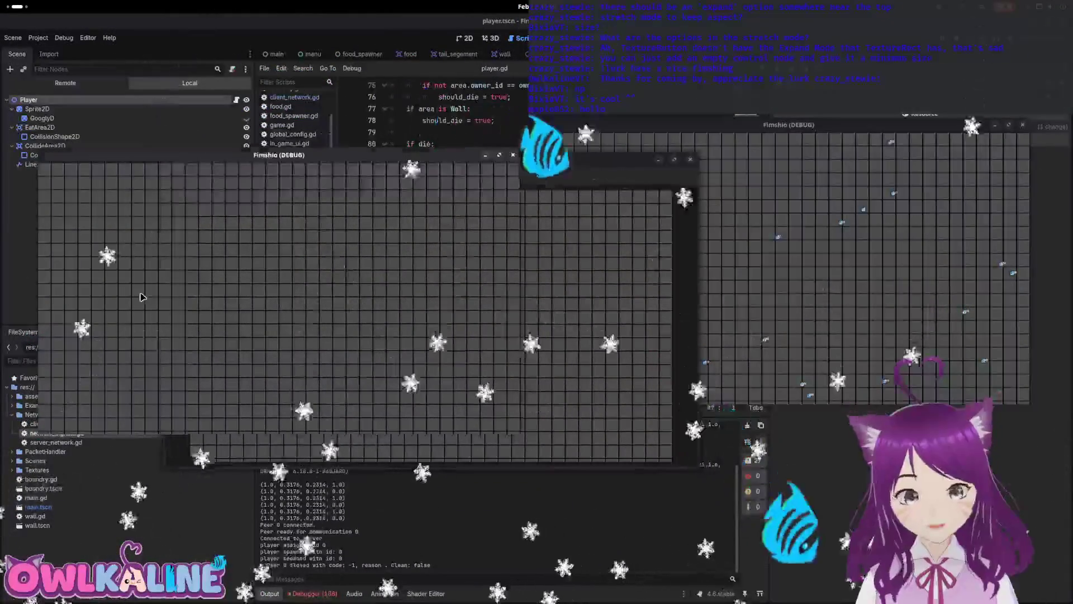
pyautogui.press('F8')
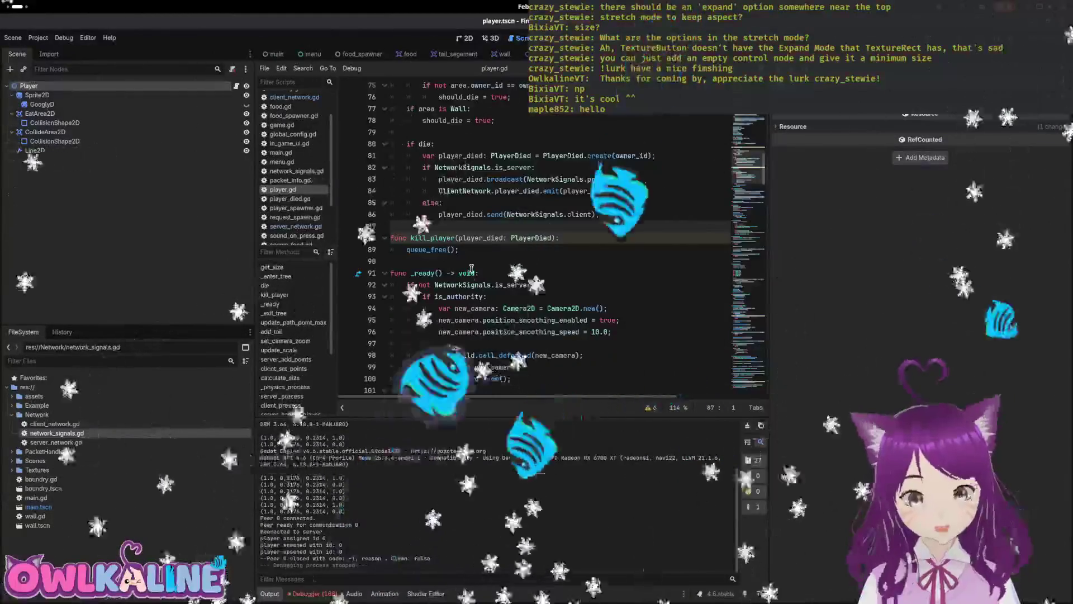
# - Review player.gd's die and kill_player code, then open server_network.gd from the FileSystem dock
pyautogui.click(476, 251)
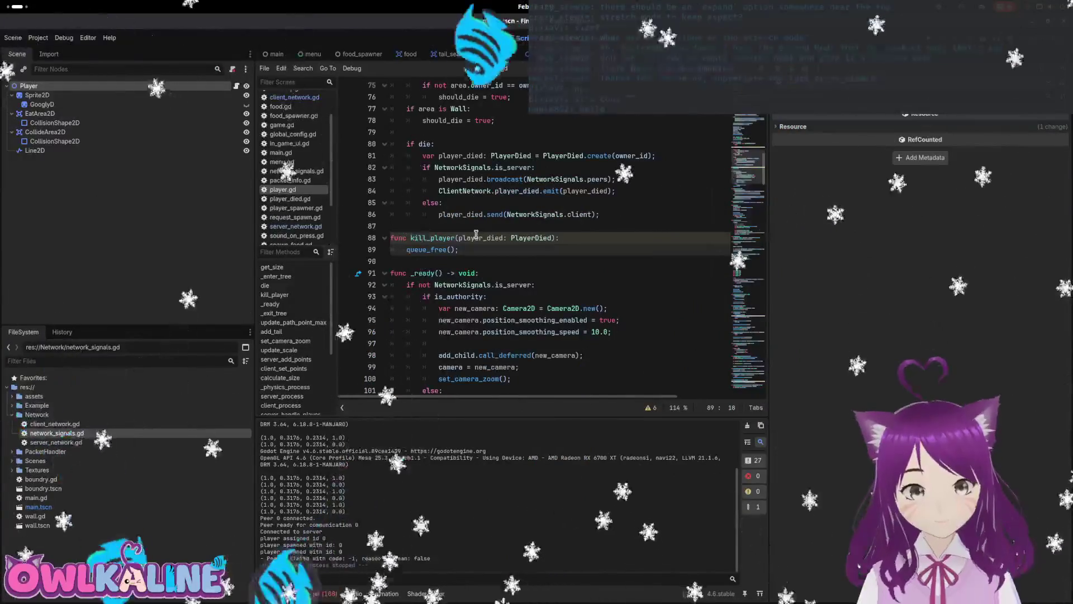
pyautogui.scroll(2, 511, 259)
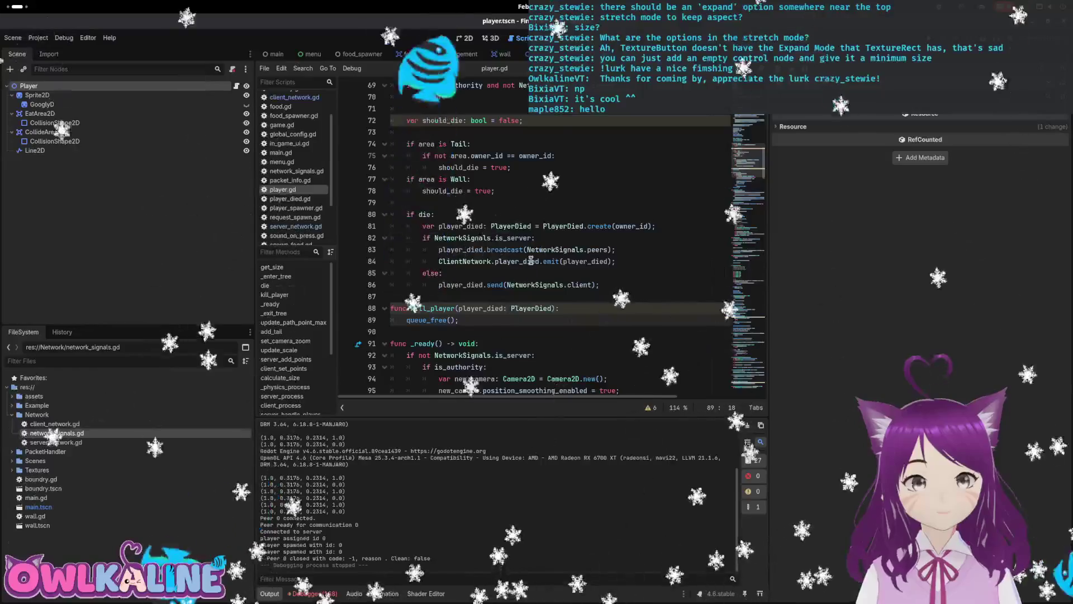
pyautogui.scroll(9, 519, 261)
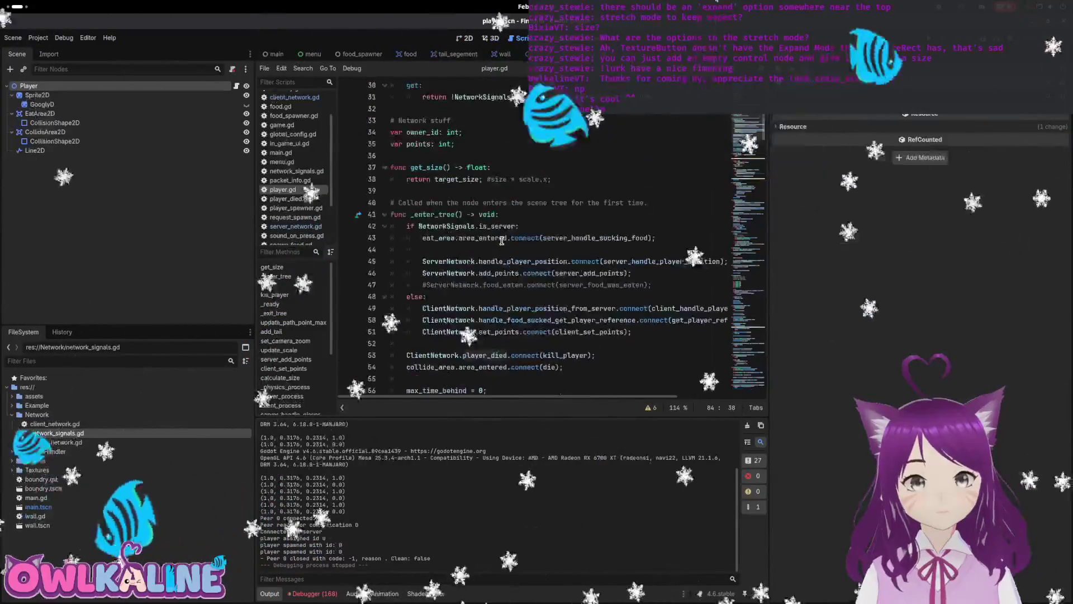
pyautogui.scroll(-11, 570, 239)
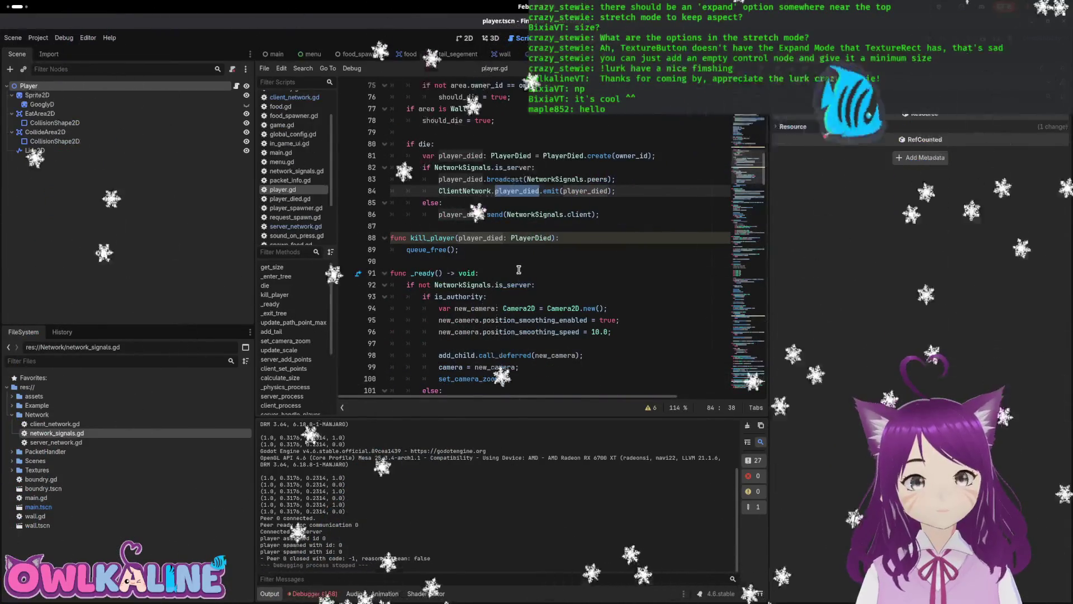
pyautogui.scroll(1, 518, 269)
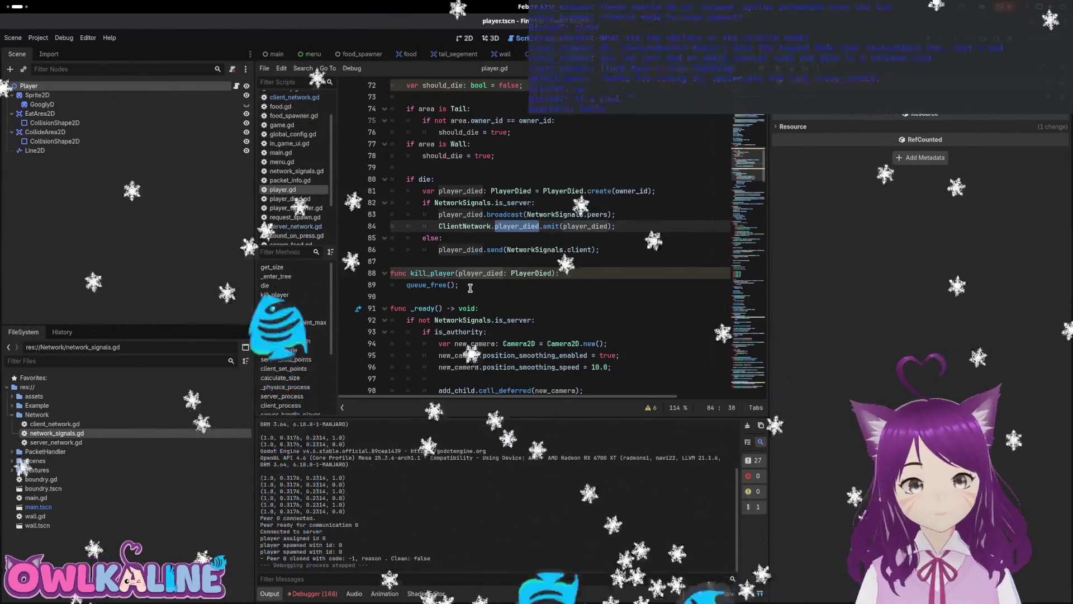
pyautogui.doubleClick(56, 443)
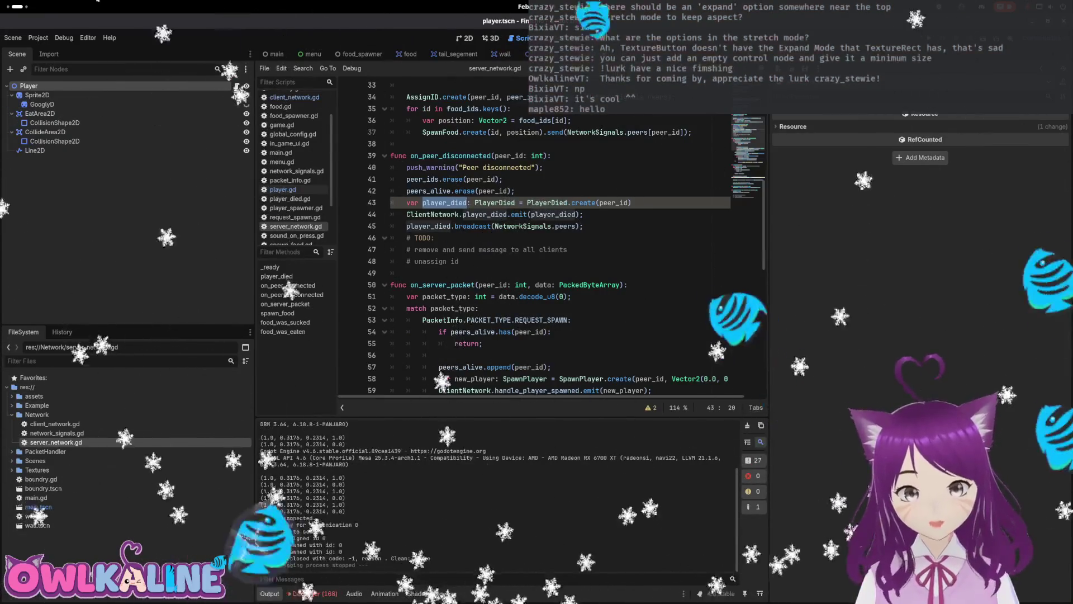
pyautogui.click(282, 190)
# - Select and review the death-handling lines 78–86 in player.gd
pyautogui.moveTo(520, 250); pyautogui.dragTo(368, 161)
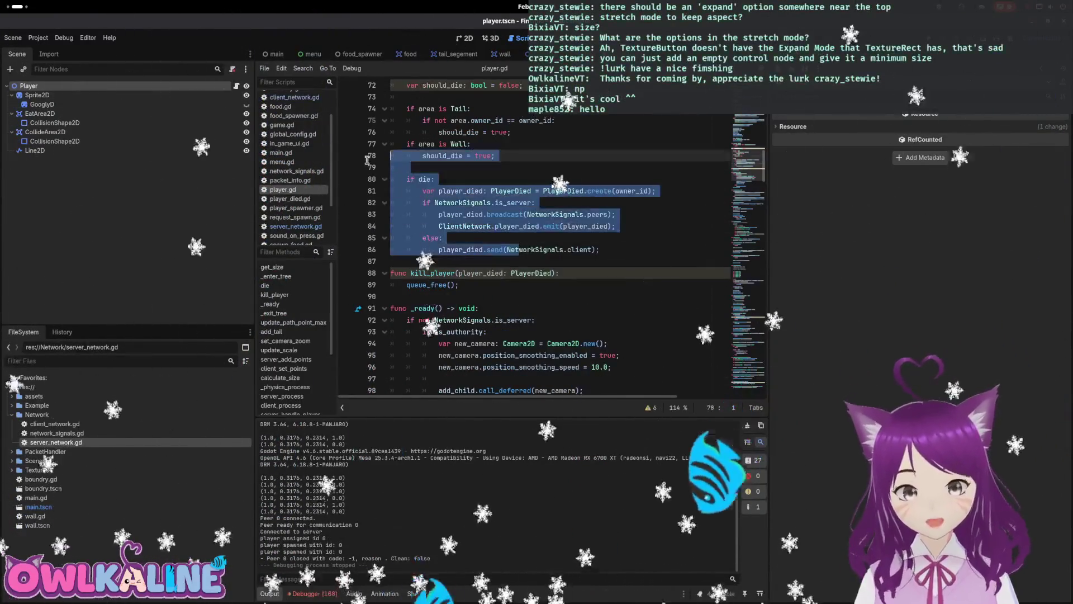
pyautogui.moveTo(601, 249); pyautogui.dragTo(391, 191)
pyautogui.scroll(3, 463, 244)
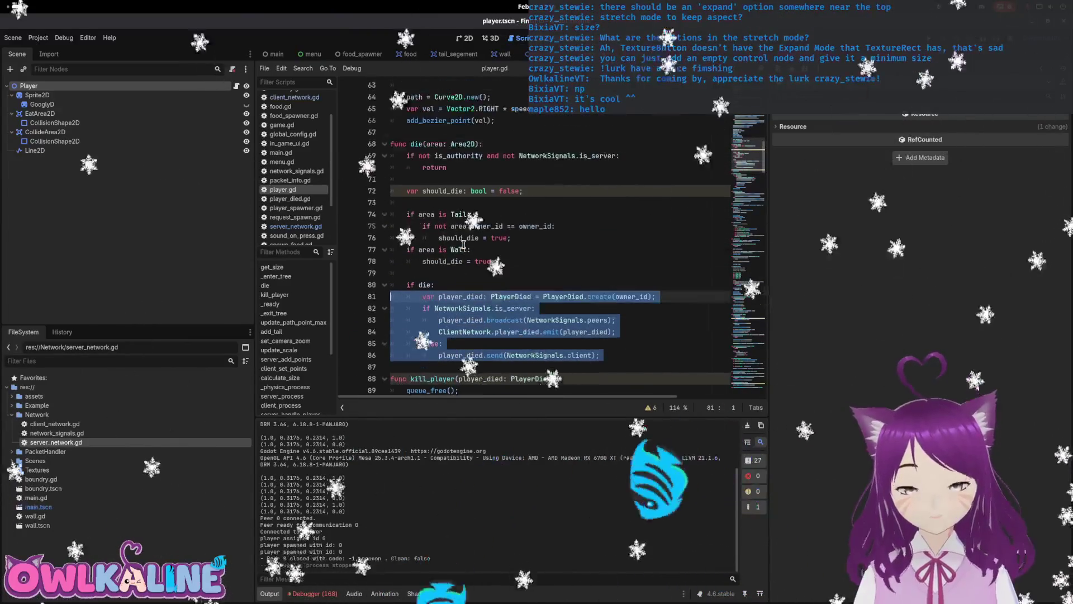
pyautogui.scroll(-2, 465, 178)
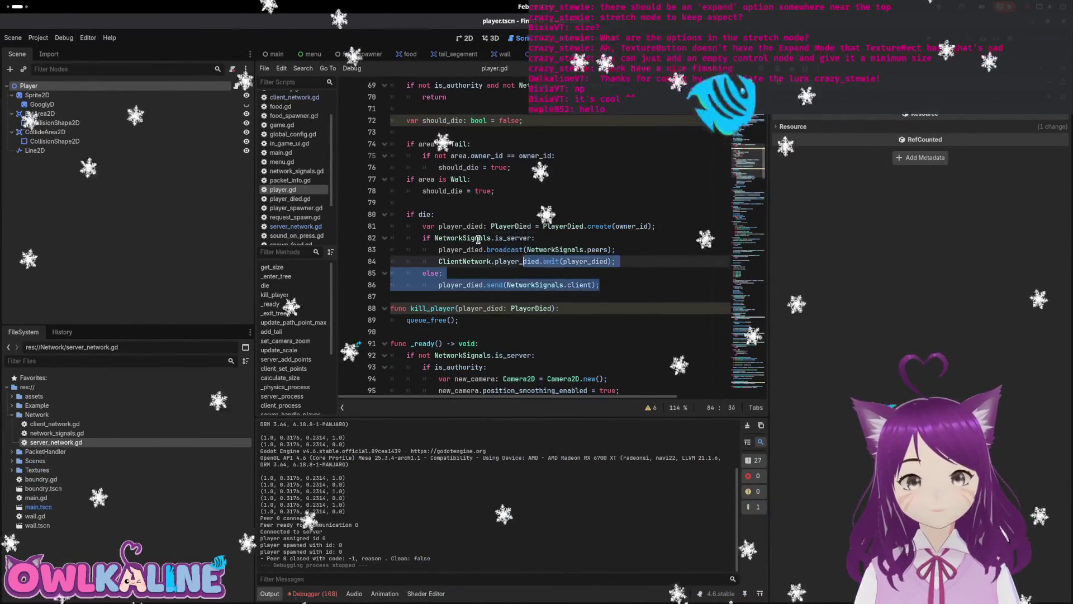
pyautogui.click(505, 240)
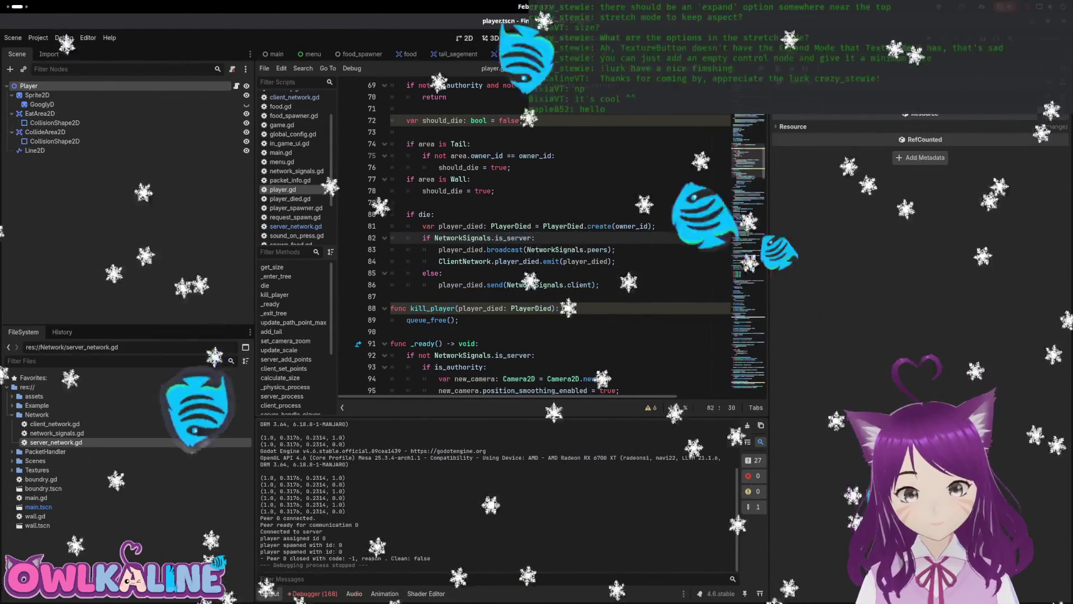
# - Reopen server_network.gd and inspect the erase calls and PlayerDied.create argument in the disconnect handler
pyautogui.doubleClick(129, 444)
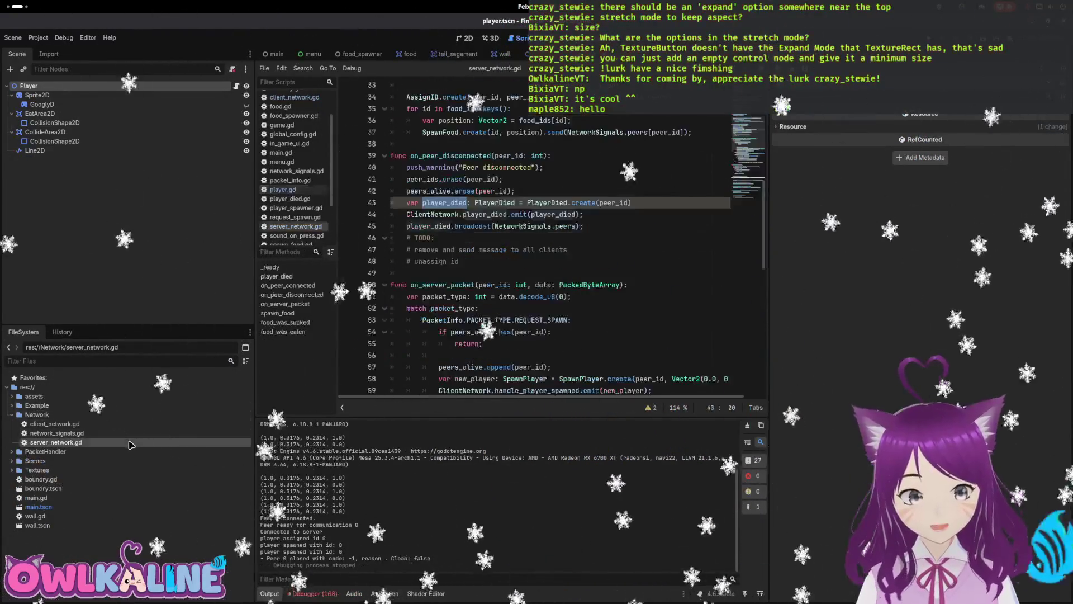
pyautogui.click(504, 179)
pyautogui.moveTo(419, 179); pyautogui.dragTo(497, 179)
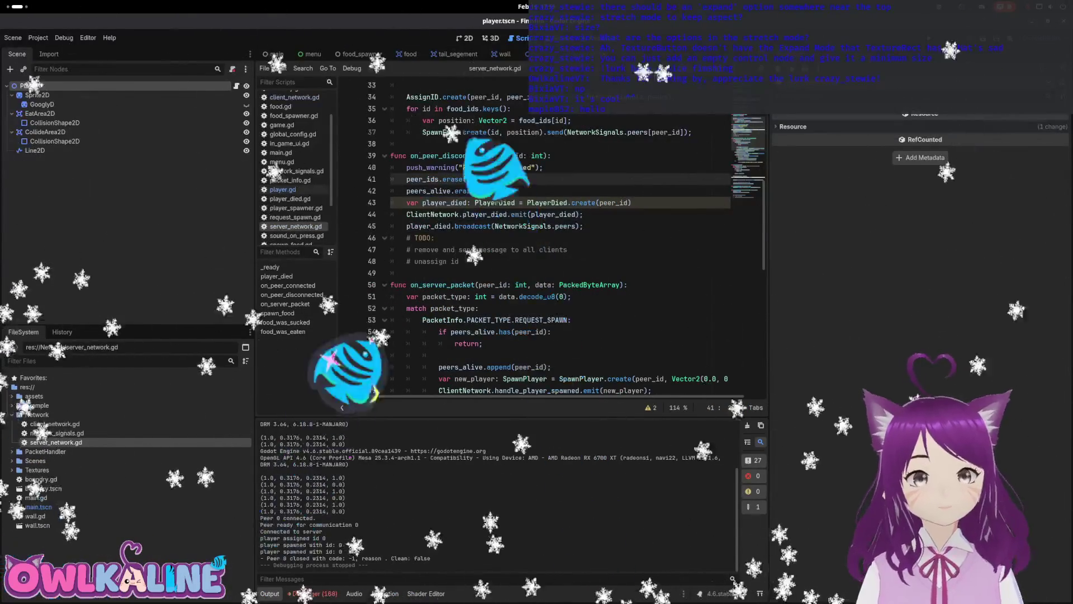
pyautogui.moveTo(428, 190); pyautogui.dragTo(503, 190)
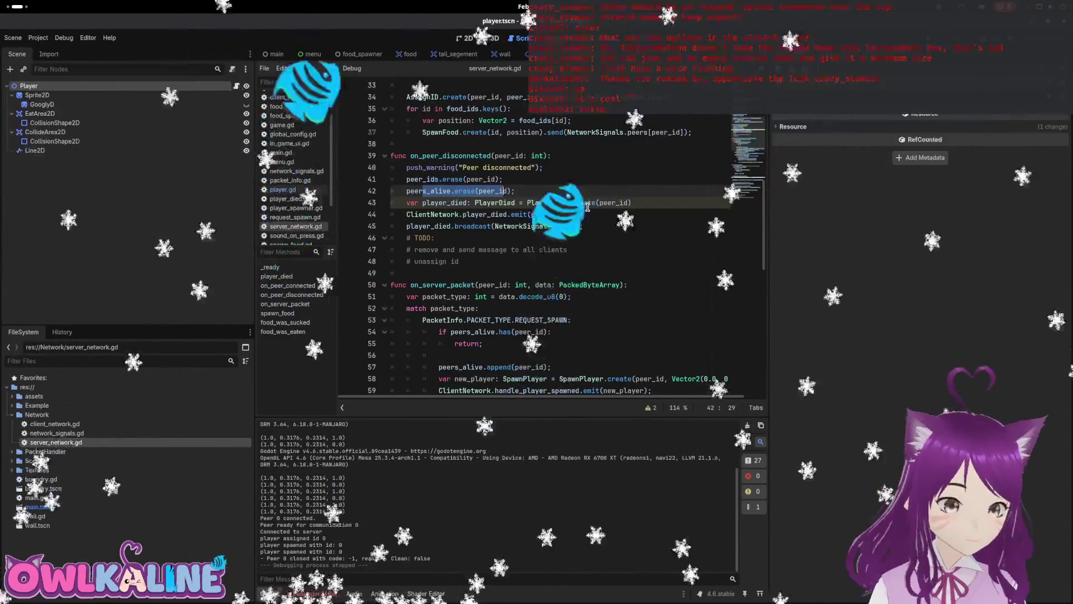
pyautogui.moveTo(588, 208)
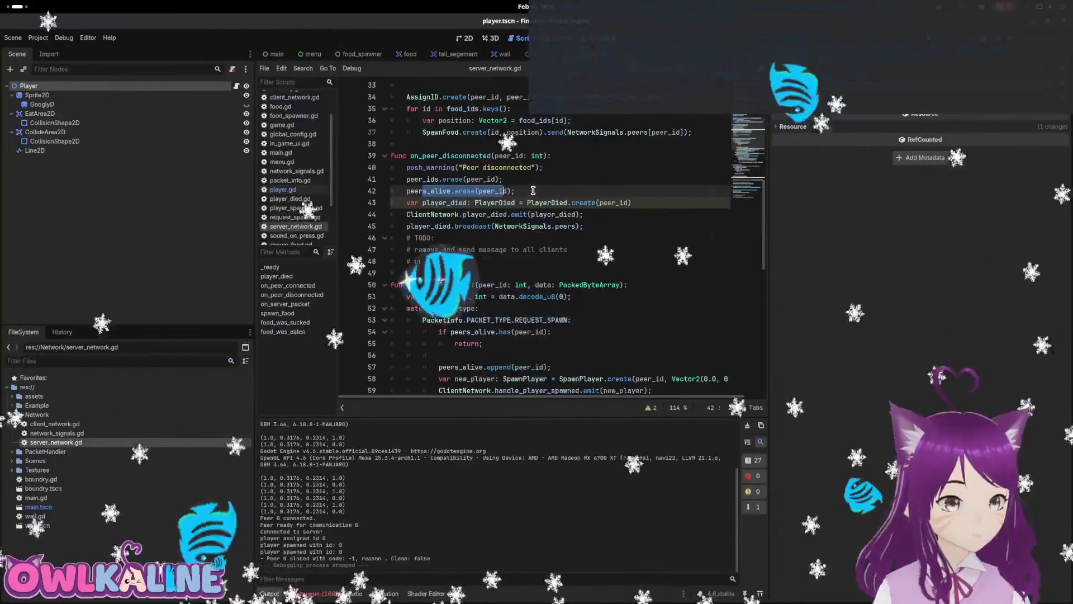
pyautogui.moveTo(393, 203); pyautogui.dragTo(402, 178)
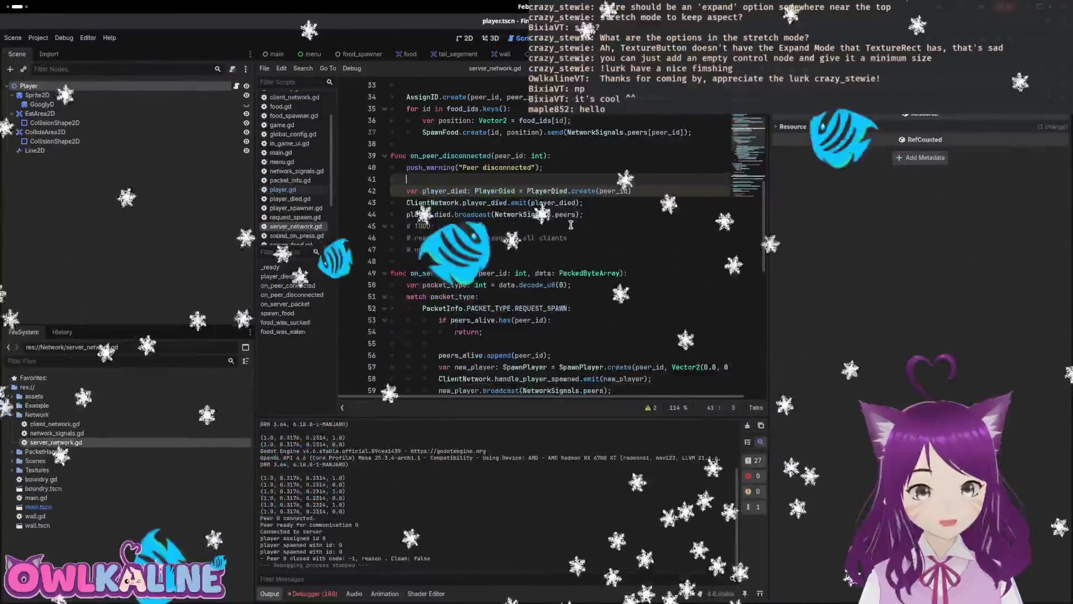
pyautogui.click(588, 203)
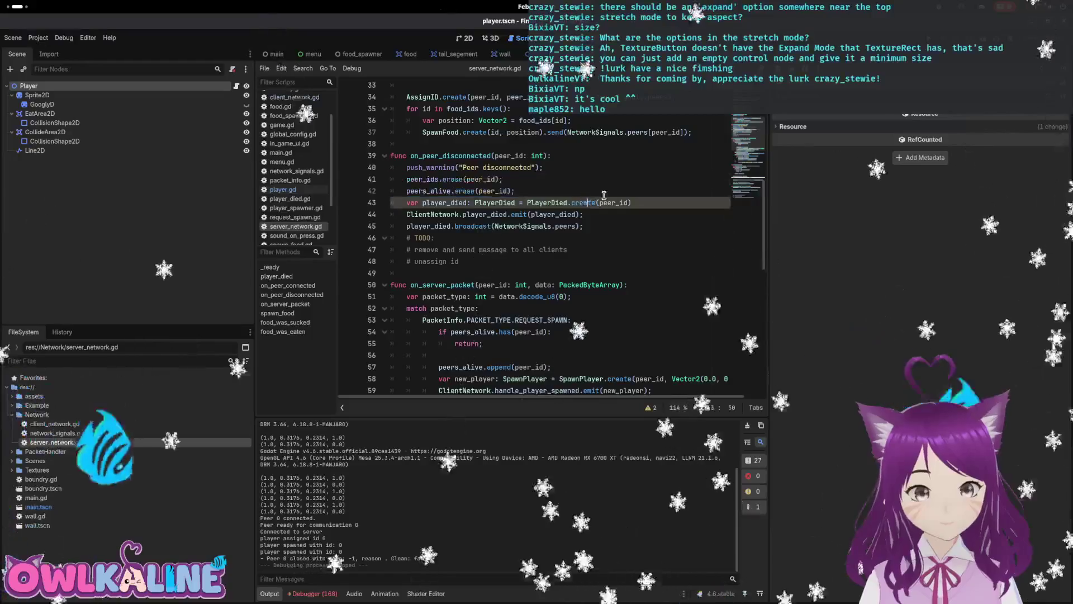
pyautogui.doubleClick(613, 202)
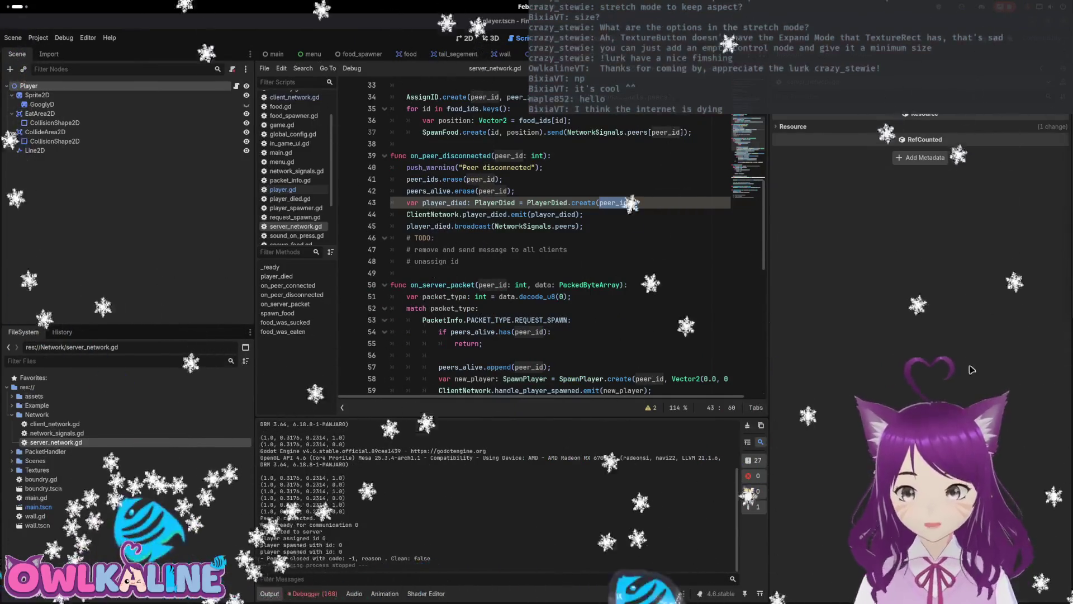
# - Check the PlayerDied documentation and broadcast call, then show the Debugger's errors and warnings list
pyautogui.press('super')
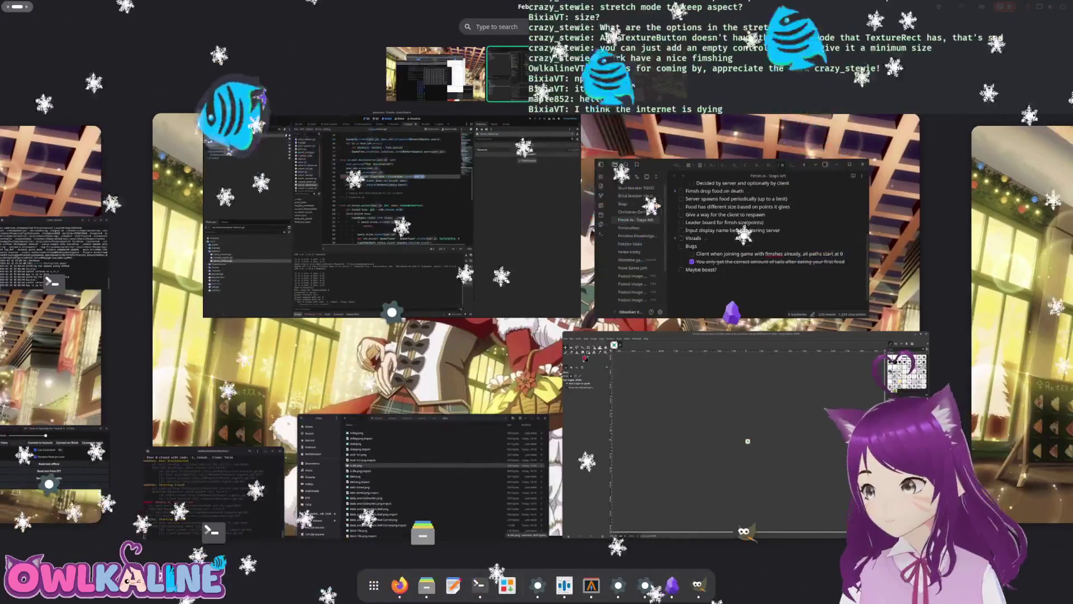
pyautogui.press('super')
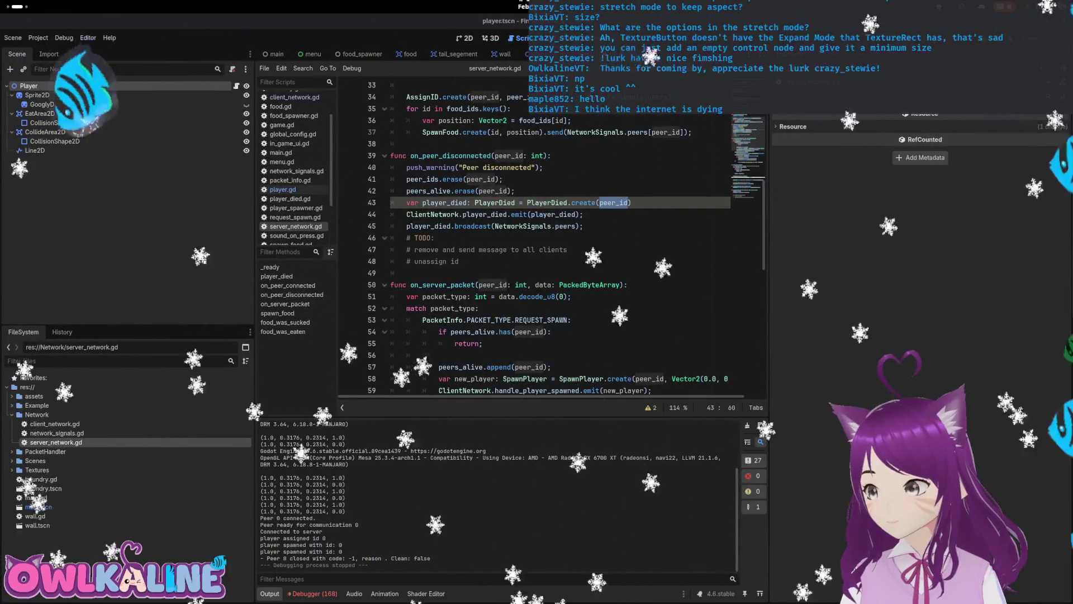
pyautogui.click(498, 186)
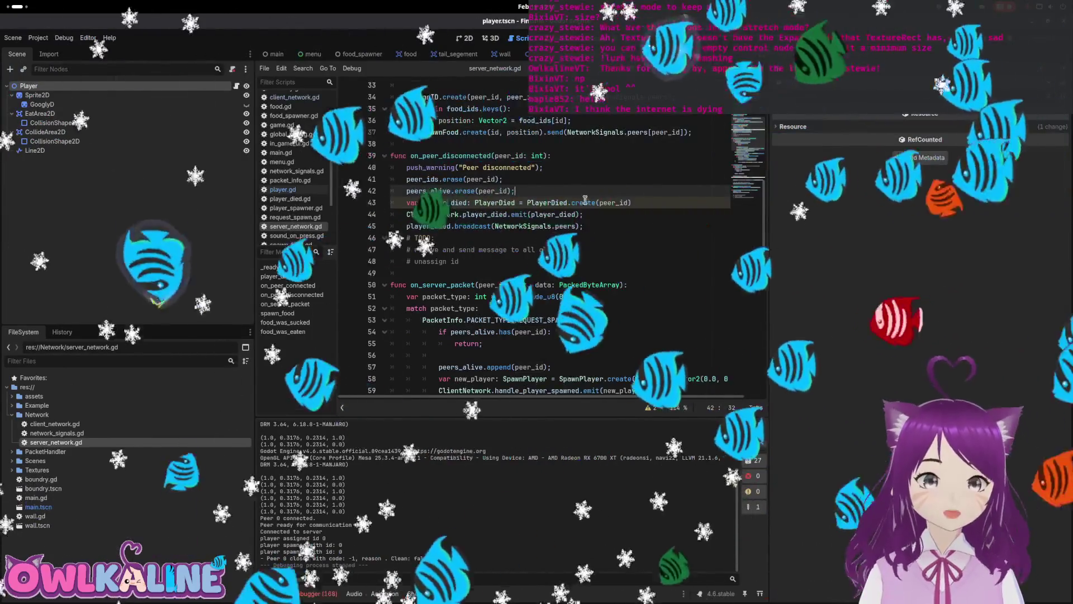
pyautogui.click(552, 202)
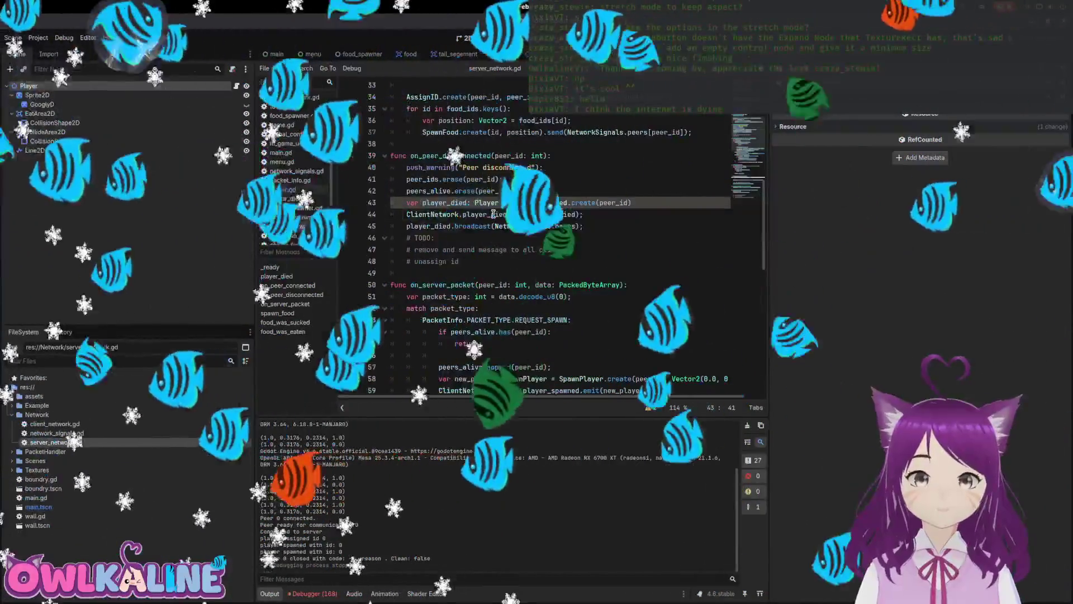
pyautogui.moveTo(508, 219)
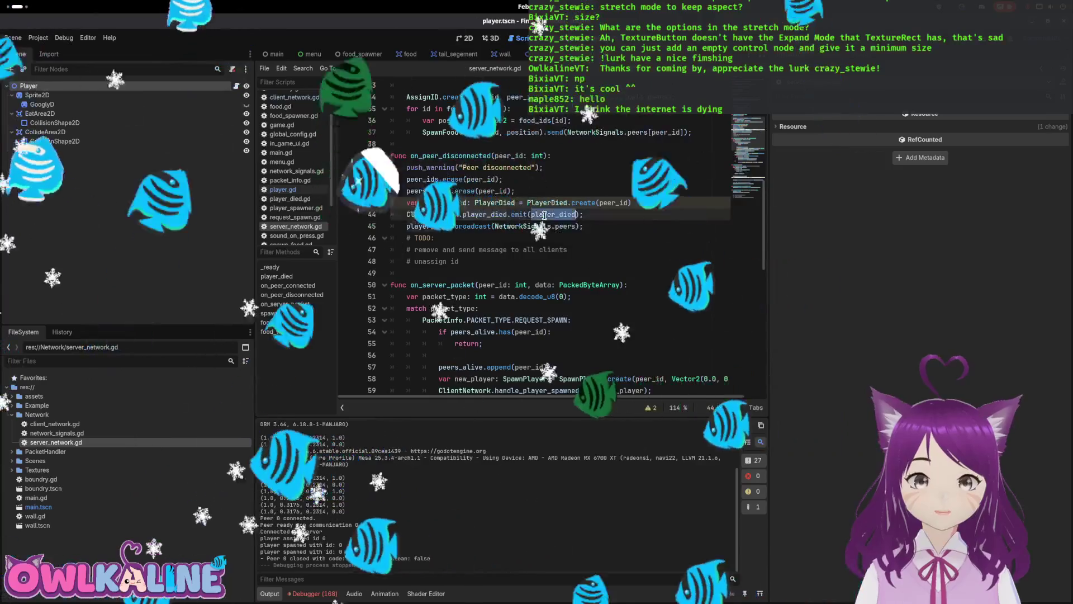
pyautogui.click(547, 226)
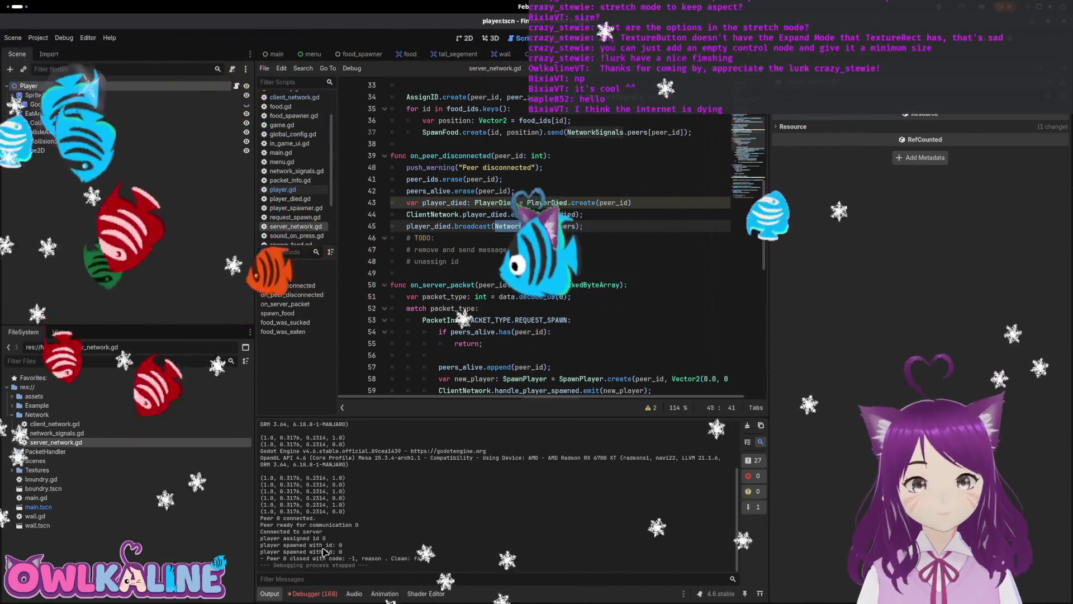
pyautogui.click(322, 595)
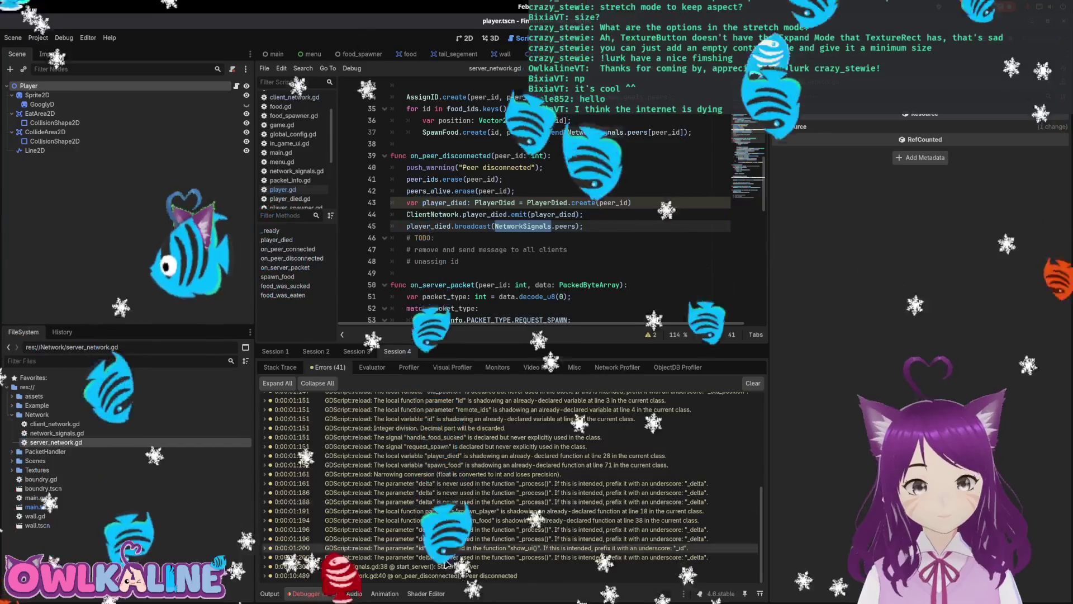
pyautogui.click(461, 576)
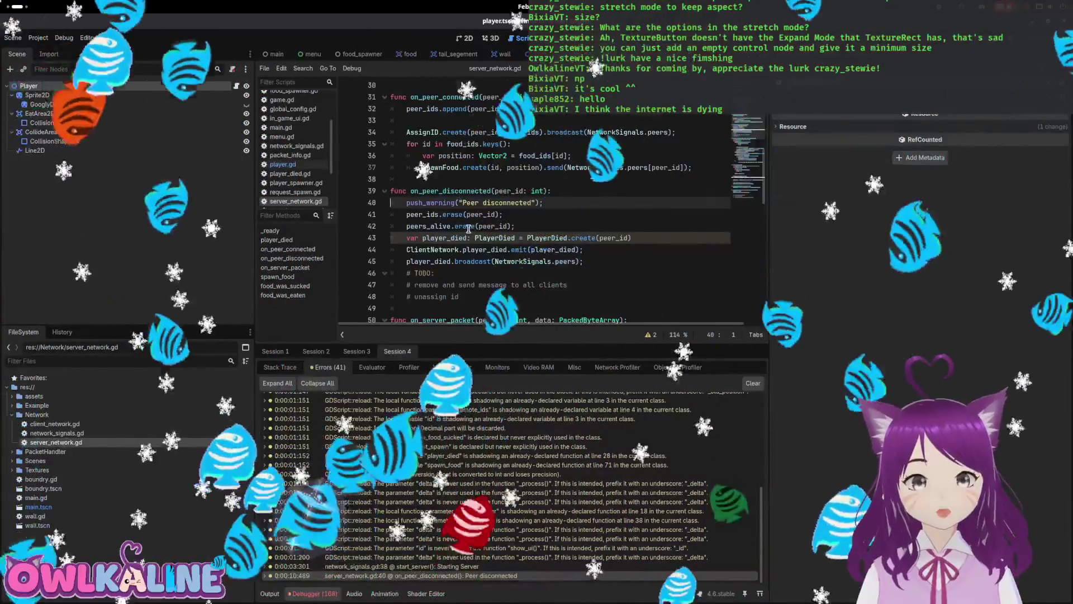
pyautogui.keyDown('shift'); pyautogui.click(508, 272); pyautogui.keyUp('shift')
pyautogui.click(508, 272)
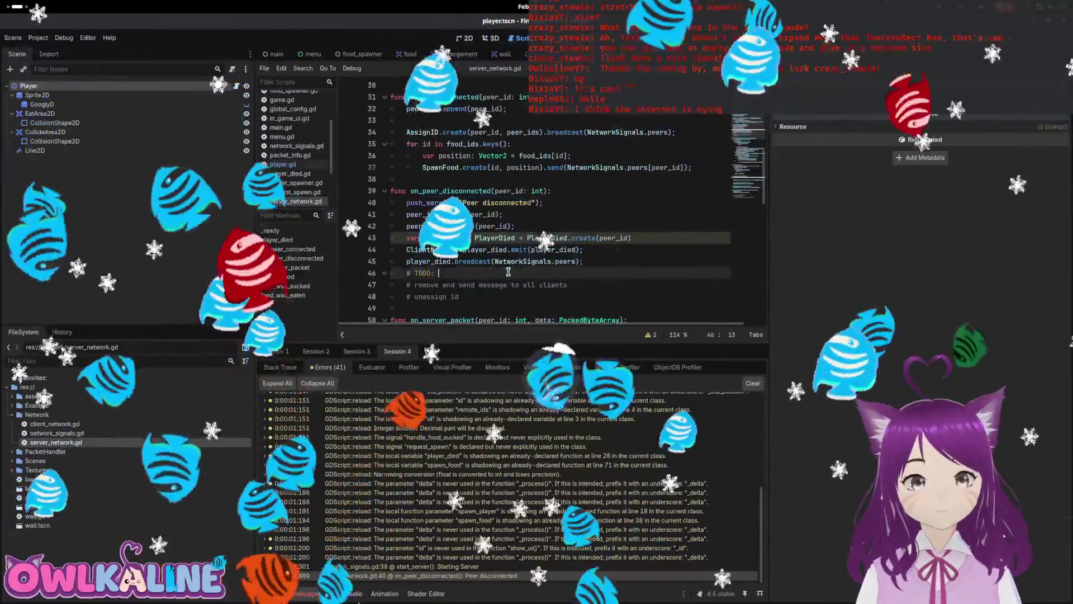
pyautogui.doubleClick(495, 249)
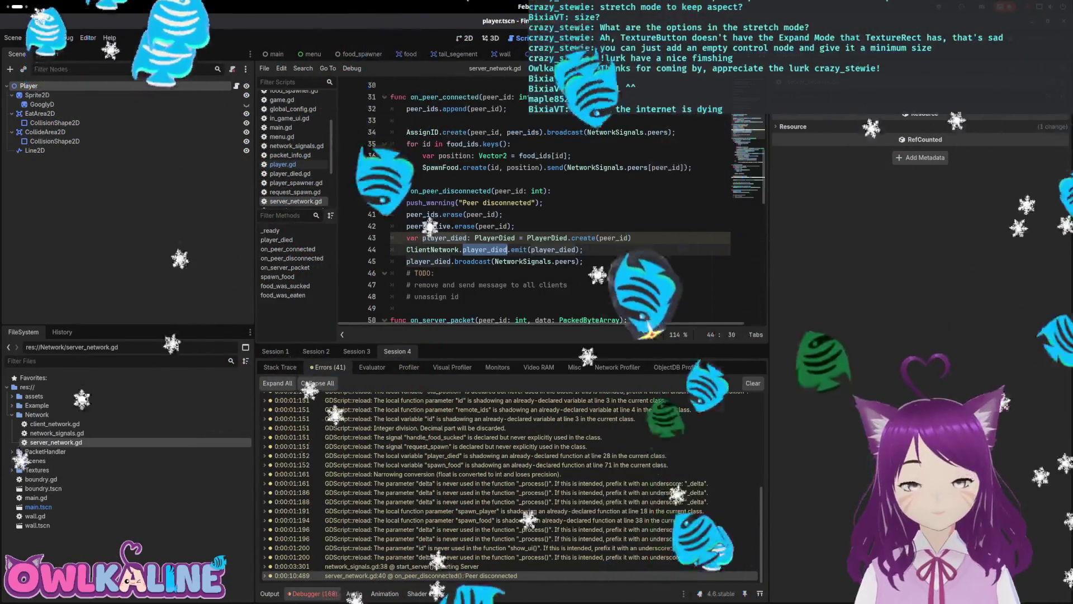
pyautogui.scroll(3, 558, 171)
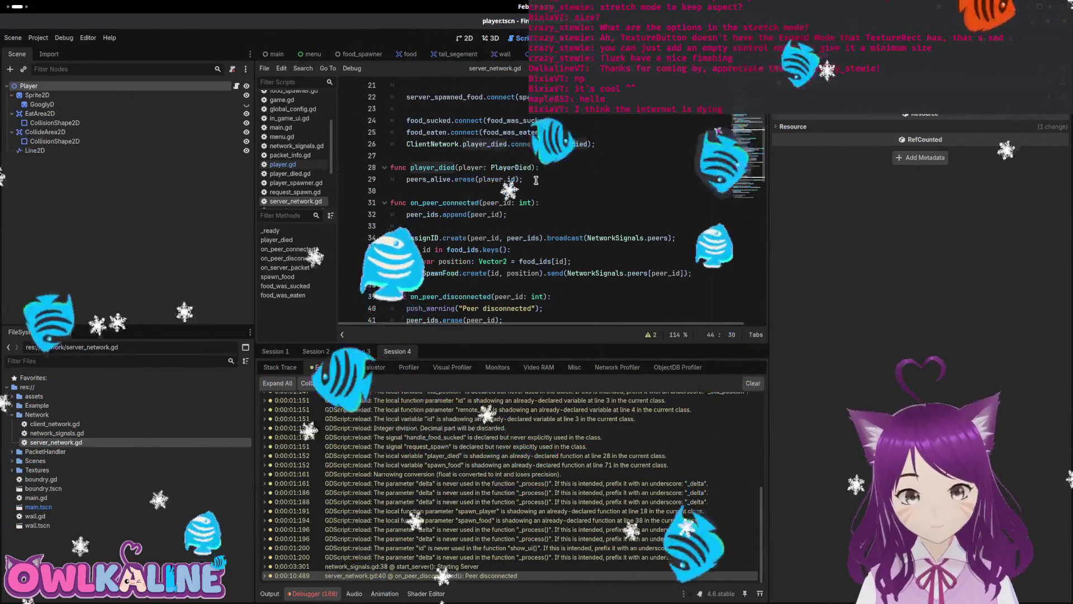
pyautogui.moveTo(526, 179); pyautogui.dragTo(348, 154)
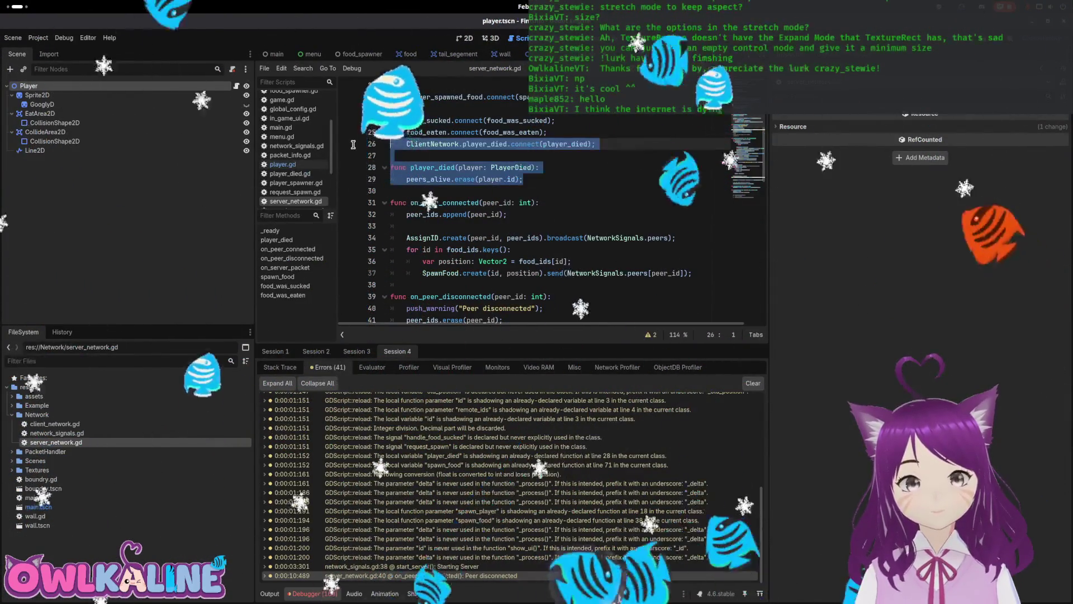
pyautogui.scroll(-1, 391, 139)
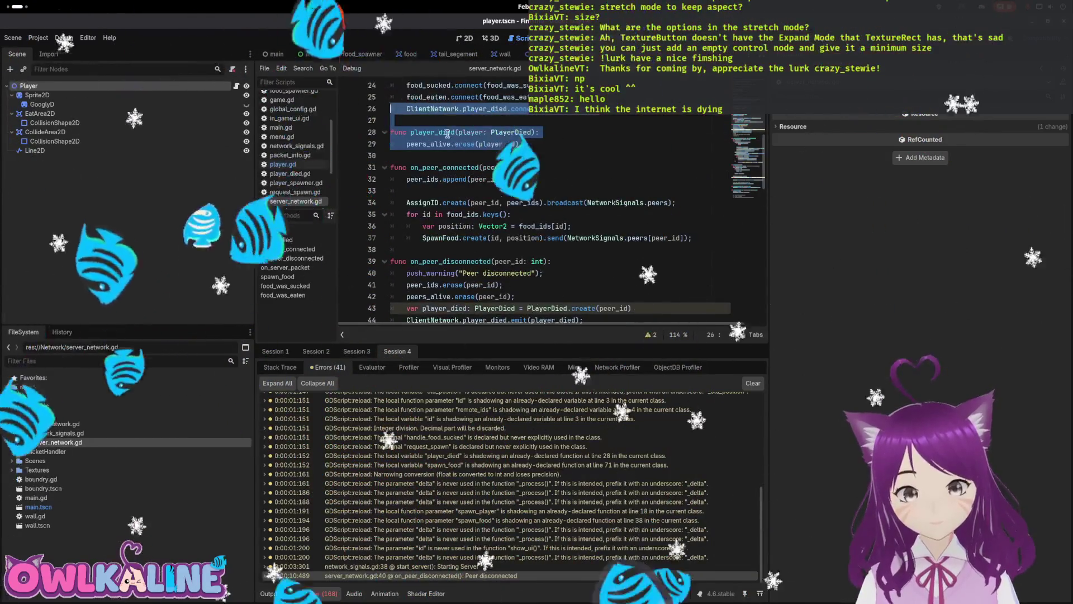
pyautogui.click(448, 133)
pyautogui.scroll(-2, 462, 148)
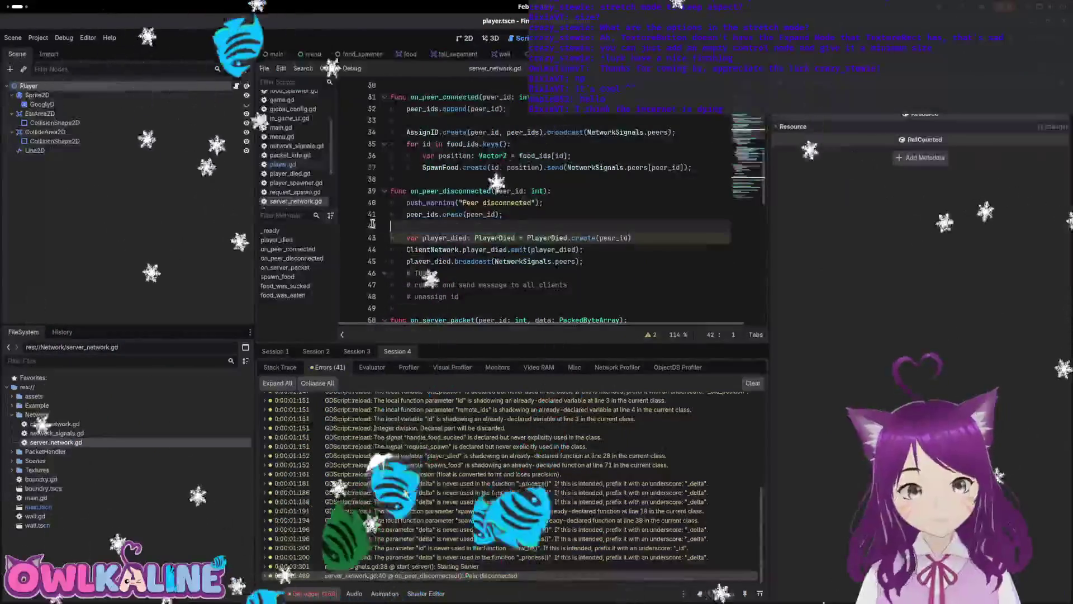
pyautogui.press('BackSpace')
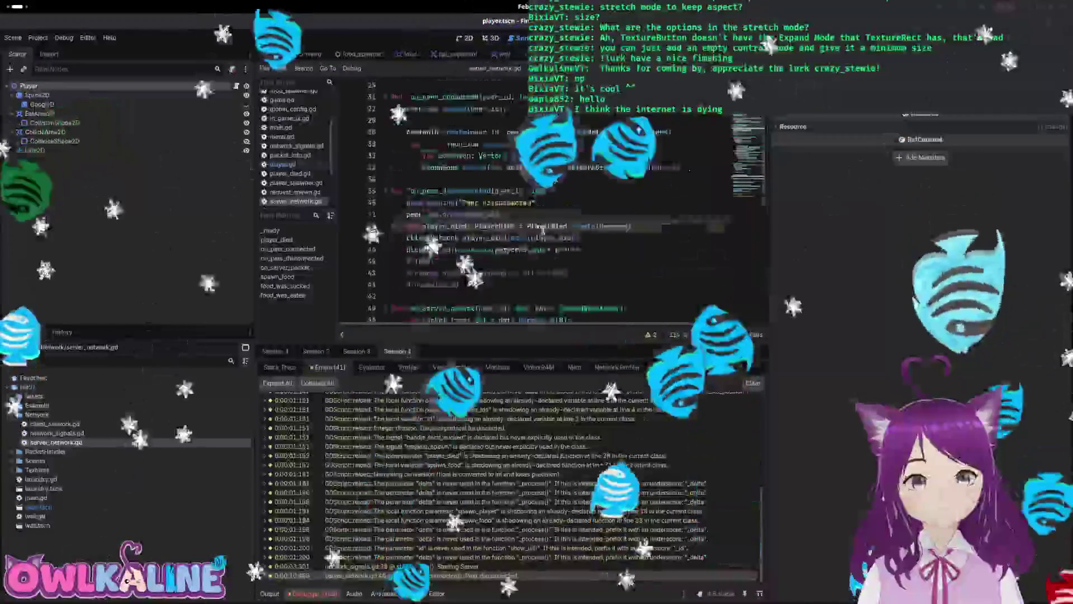
pyautogui.scroll(2, 543, 230)
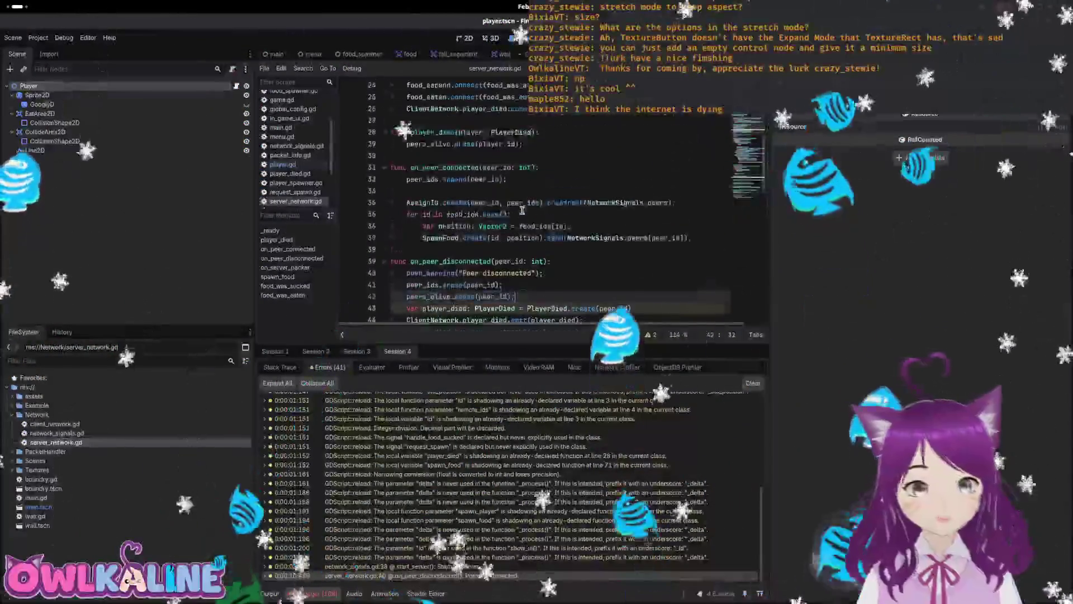
pyautogui.scroll(3, 522, 210)
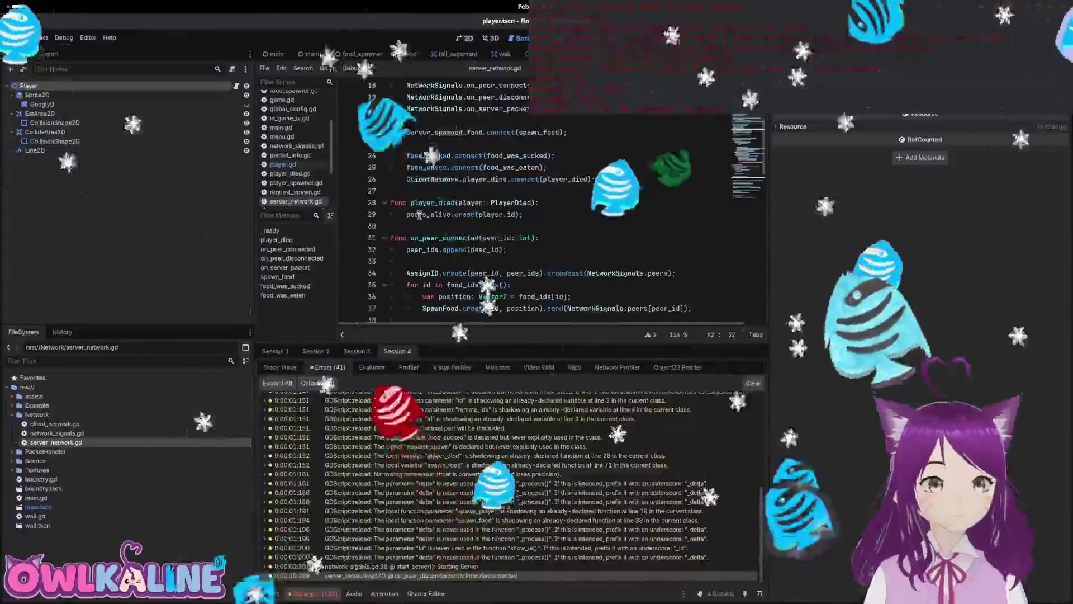
pyautogui.scroll(1, 559, 239)
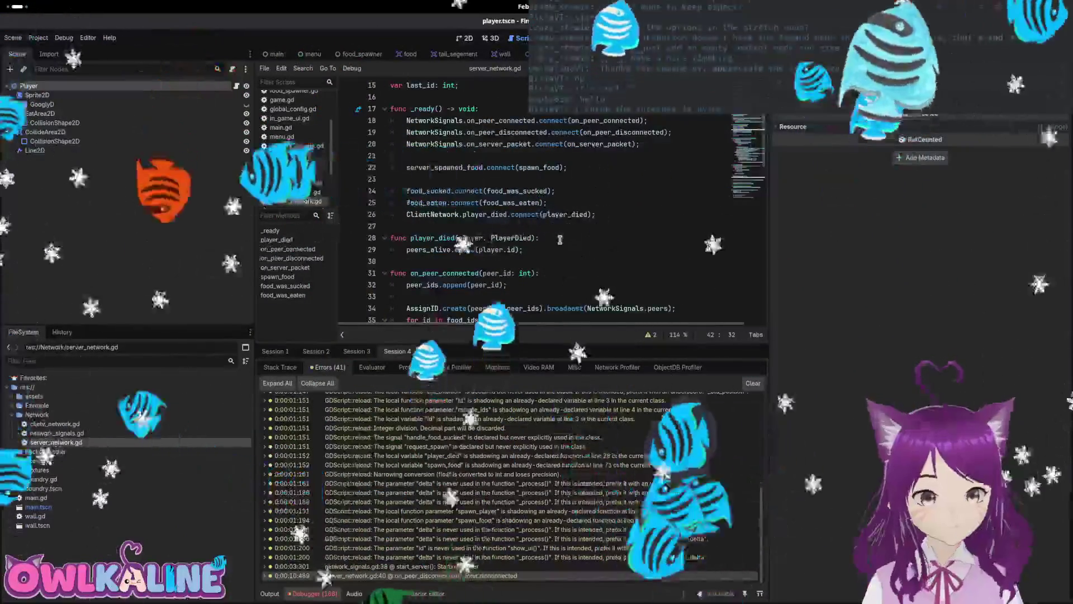
pyautogui.scroll(1, 559, 239)
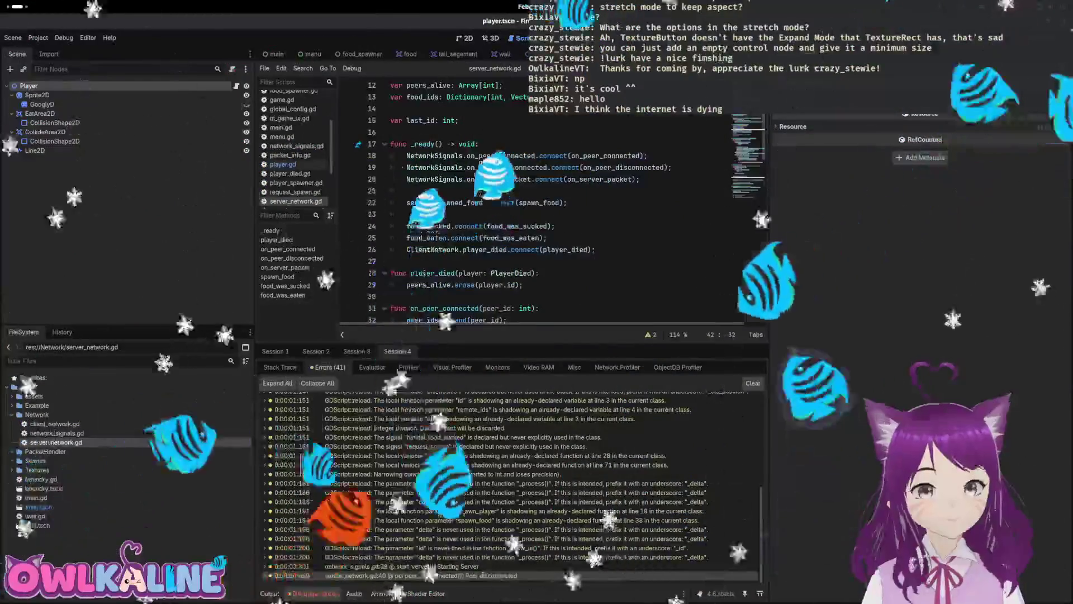
pyautogui.moveTo(541, 185)
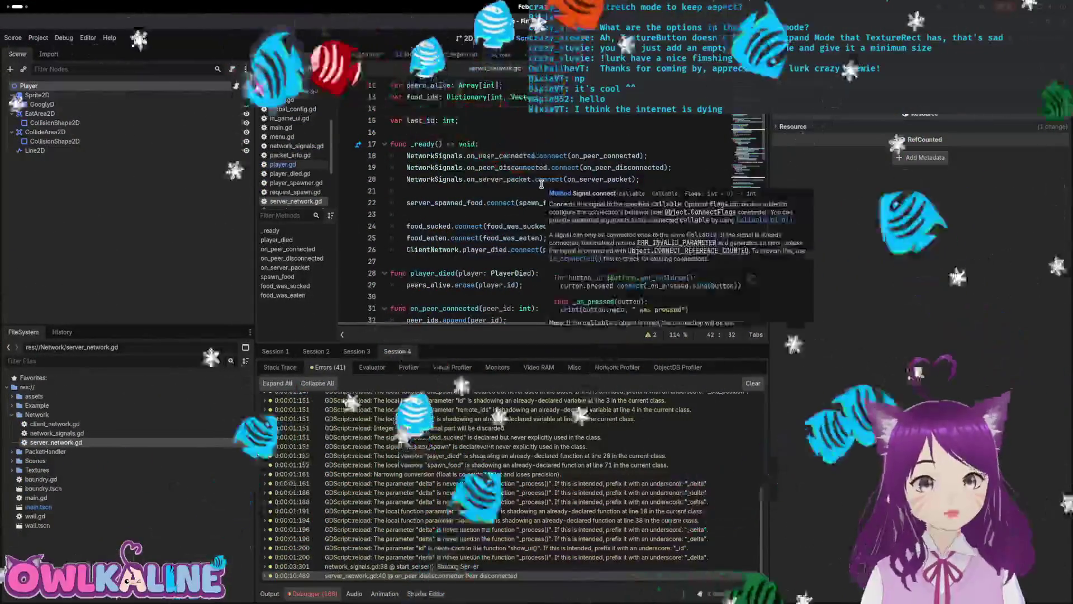
pyautogui.moveTo(487, 178)
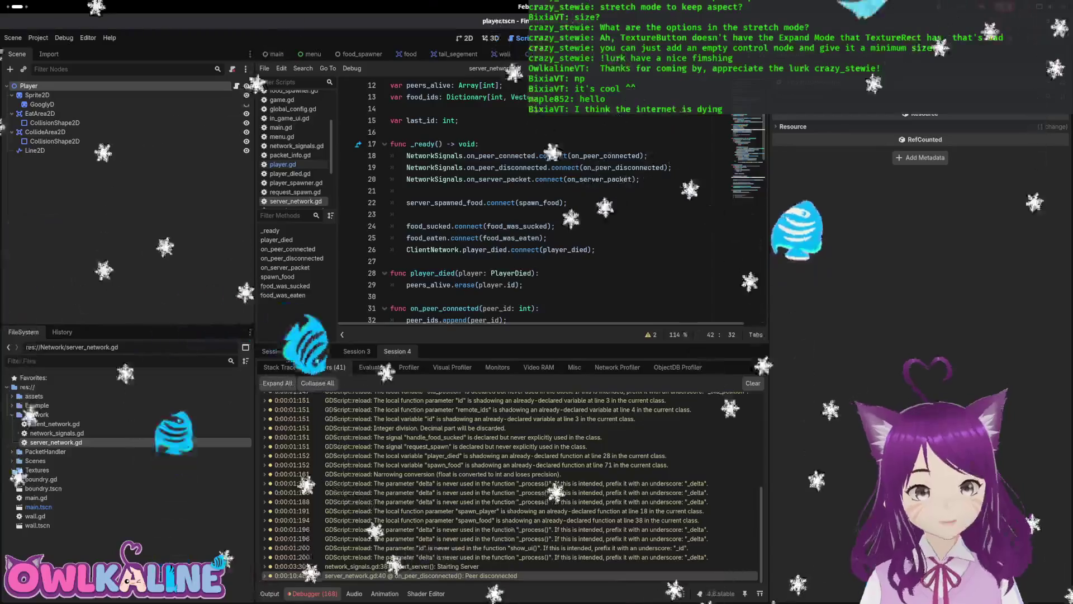
pyautogui.doubleClick(55, 424)
pyautogui.click(501, 200)
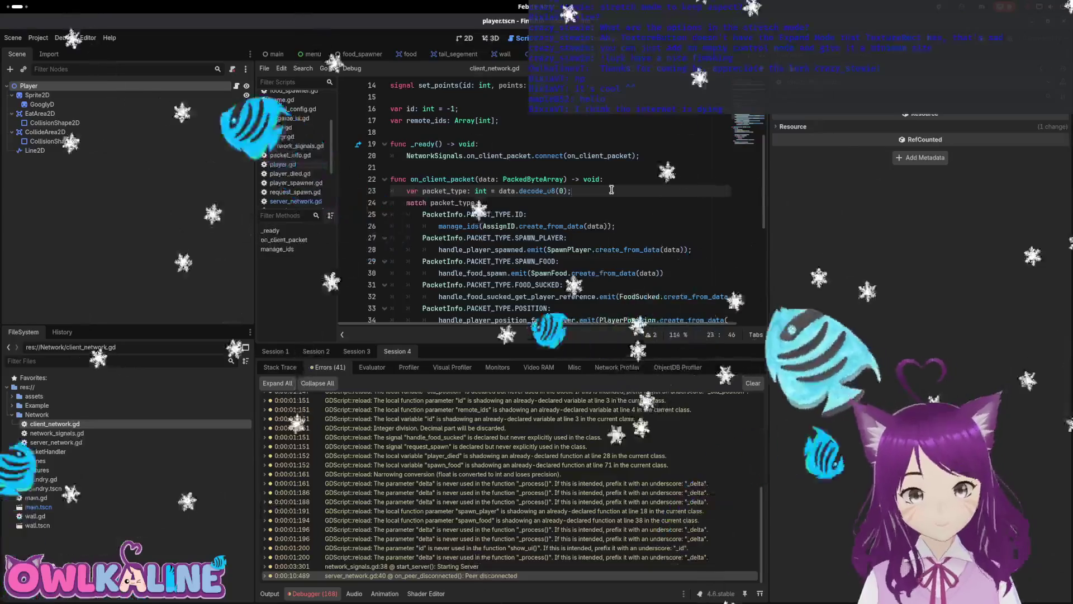
# - Add a debug print after the packet_type line in on_client_packet and relaunch the game
pyautogui.press('Return')
pyautogui.write('print')
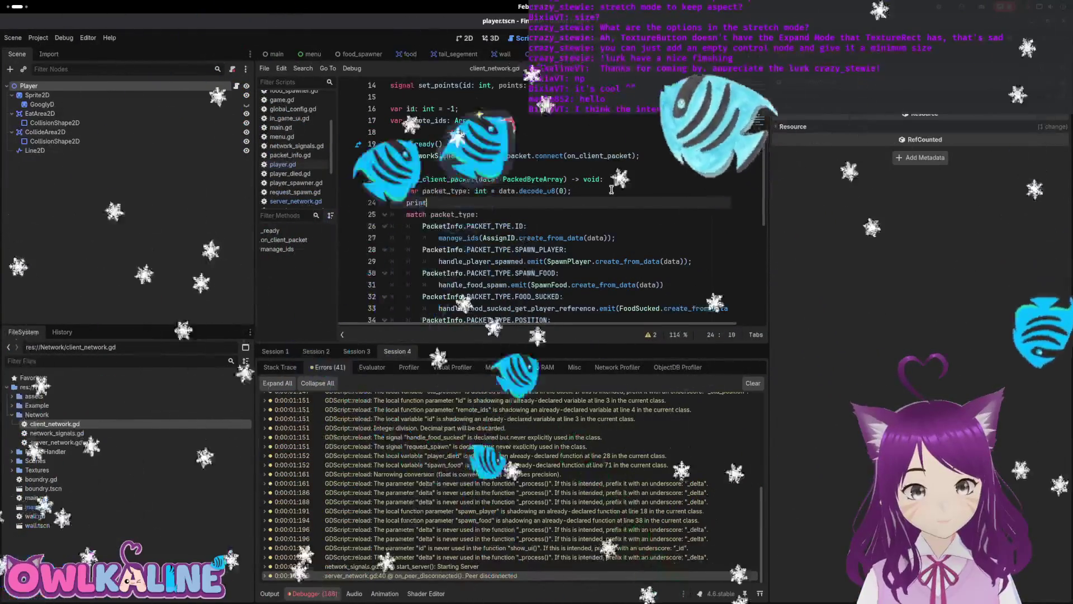
pyautogui.write('()')
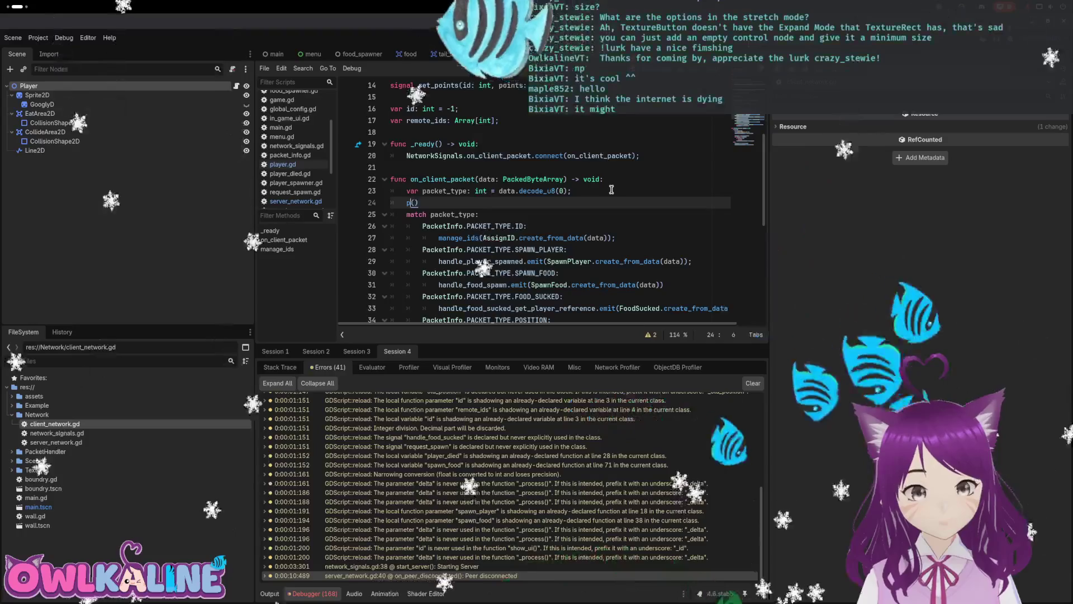
pyautogui.write('g(packet_type')
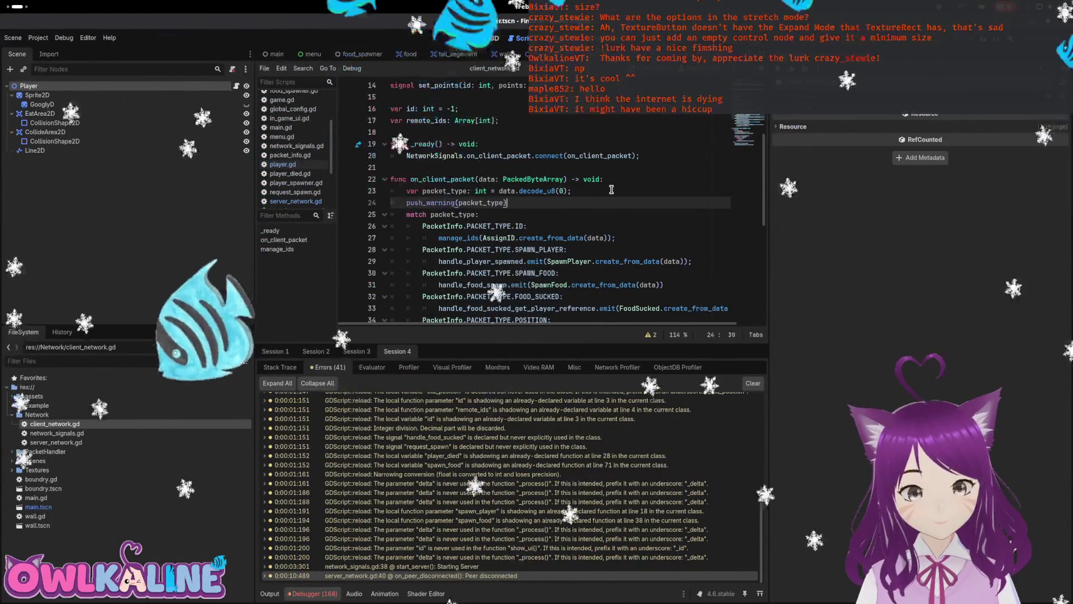
pyautogui.press('F5')
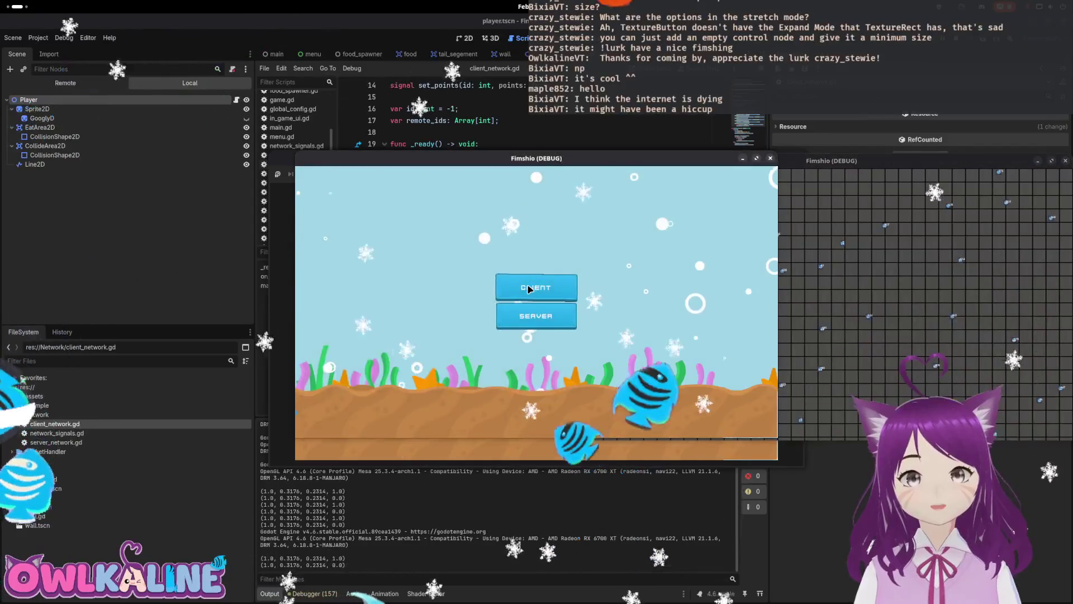
# - Join as CLIENT, start playing, and view the food.gd:33 freed-object error in the Debugger
pyautogui.click(529, 289)
pyautogui.click(562, 315)
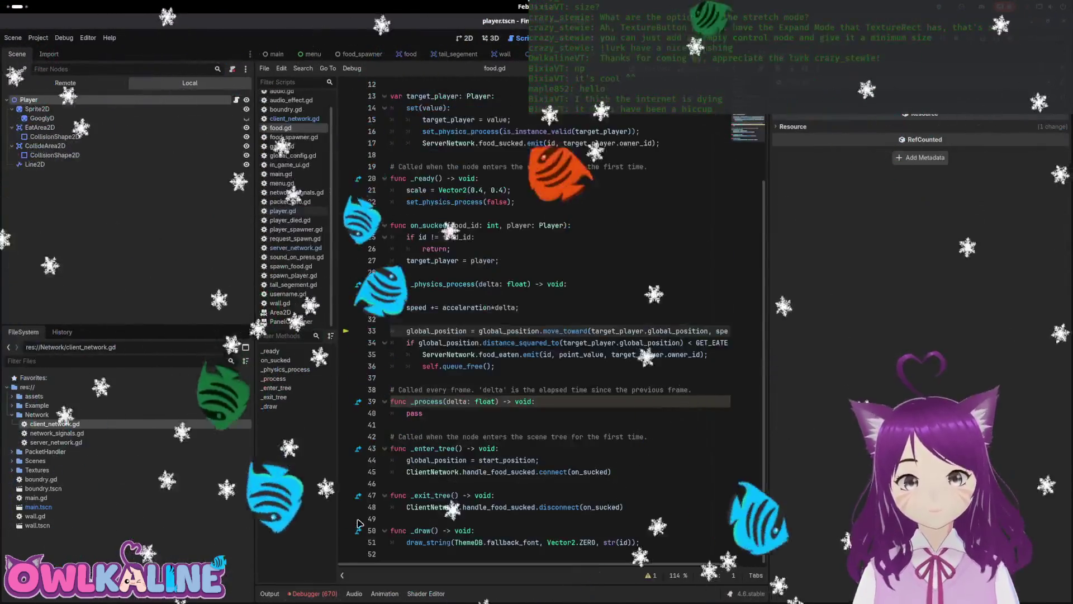
pyautogui.click(314, 594)
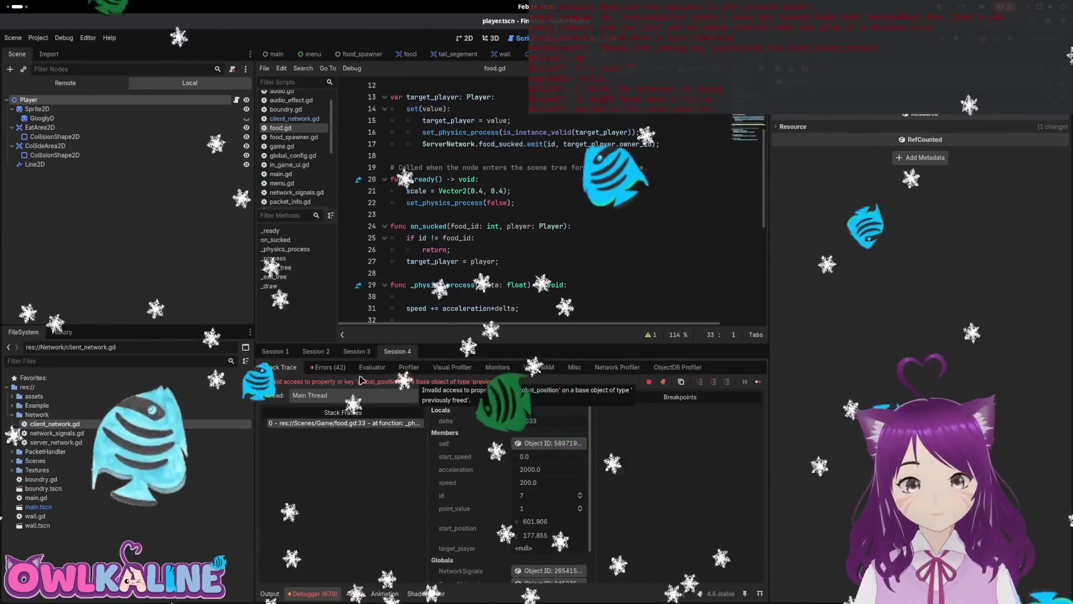
# - Jump from the Food._physics_process error to food.gd and add a line after set_physics_process(false)
pyautogui.click(328, 367)
pyautogui.doubleClick(392, 575)
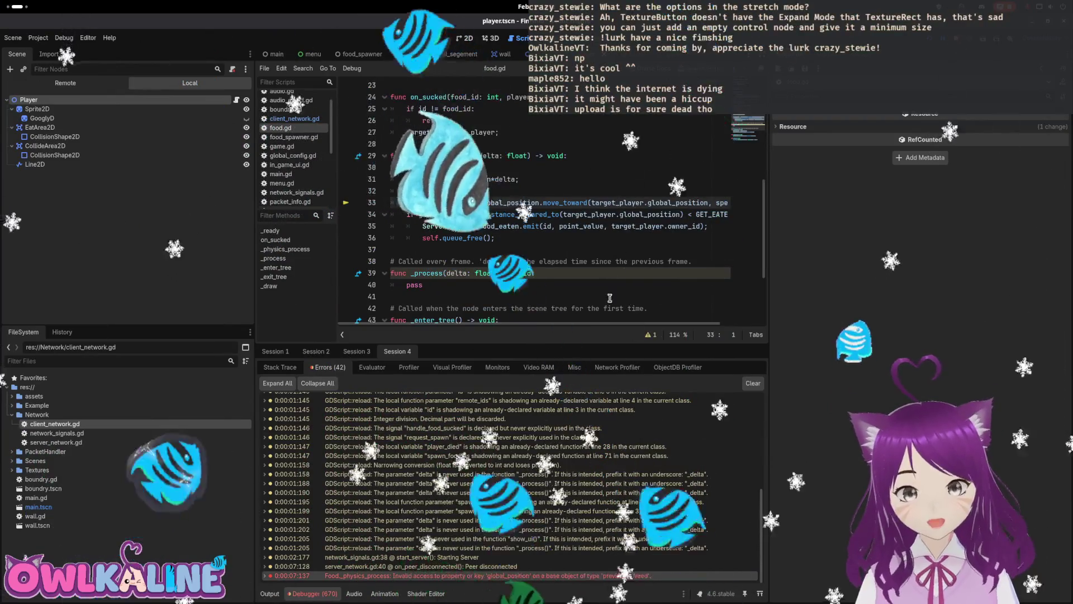
pyautogui.moveTo(649, 323)
pyautogui.mouseDown()
pyautogui.moveTo(691, 334)
pyautogui.moveTo(675, 333)
pyautogui.mouseUp()
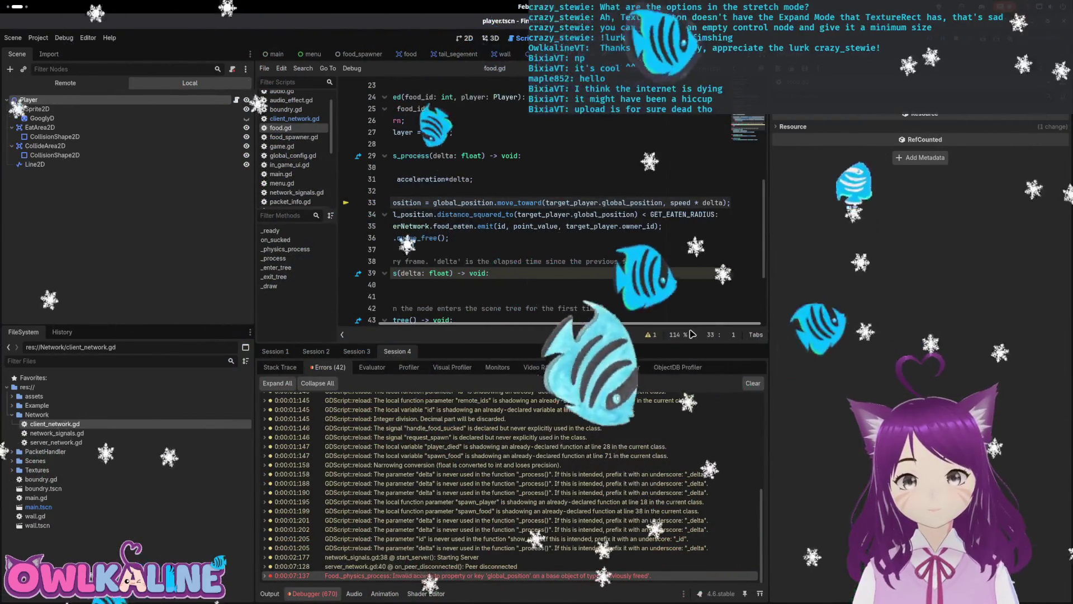
pyautogui.click(617, 202)
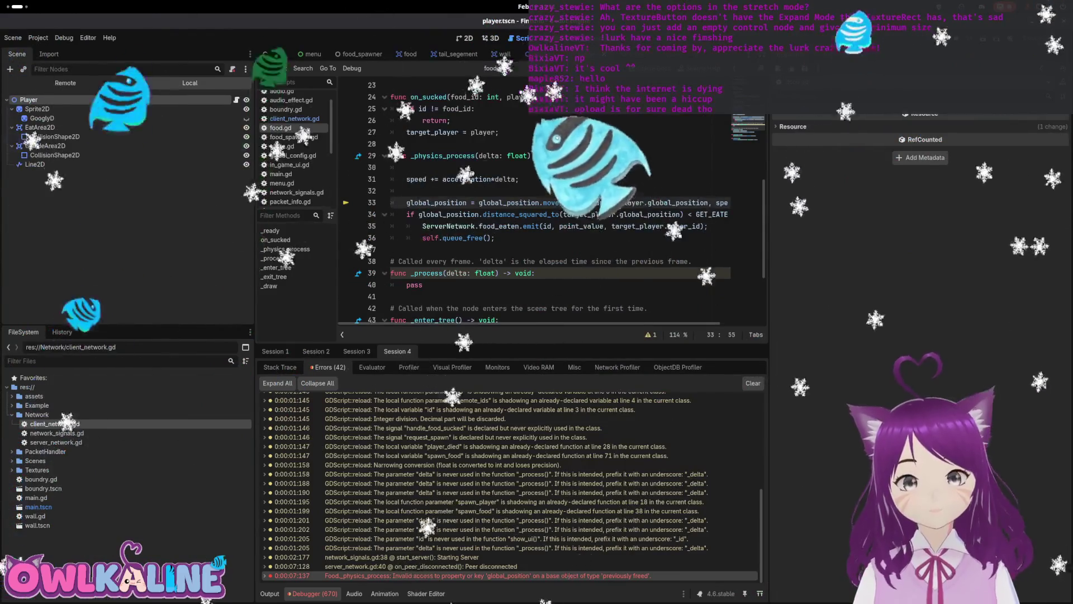
pyautogui.scroll(3, 523, 223)
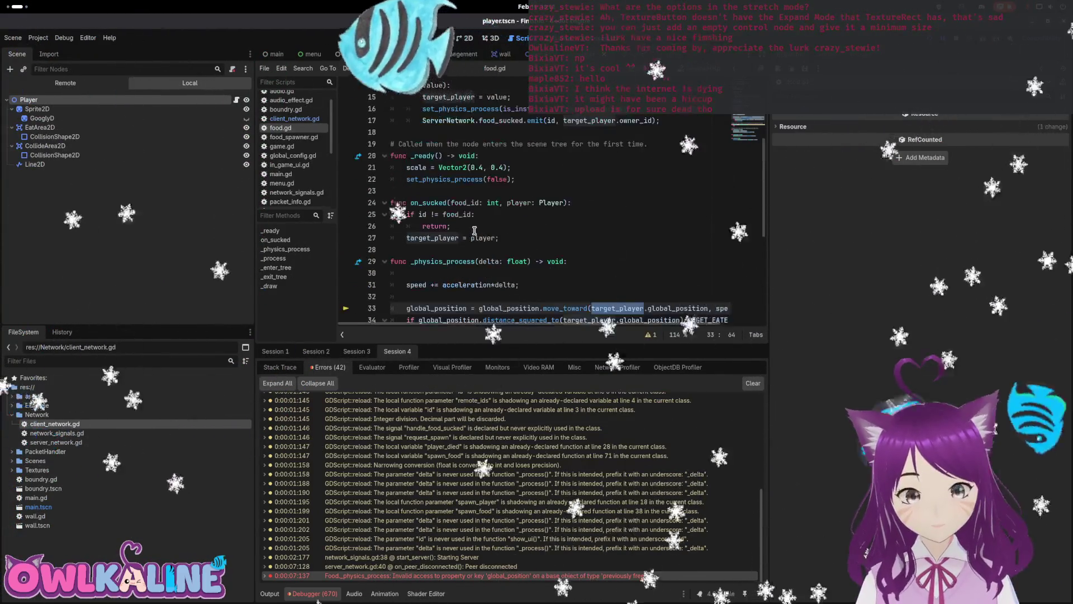
pyautogui.scroll(4, 495, 244)
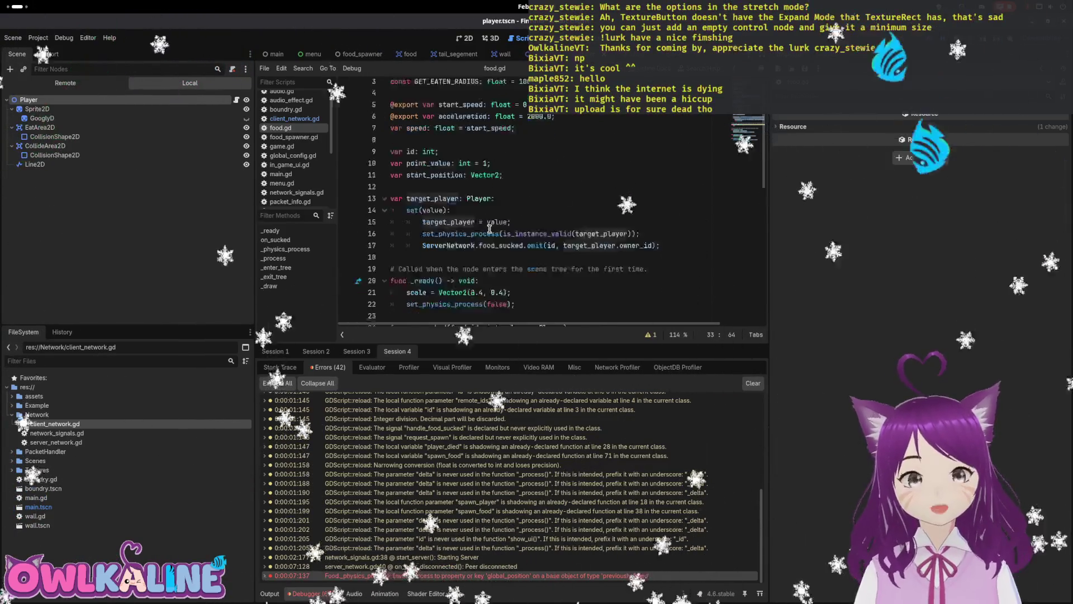
pyautogui.scroll(-3, 473, 221)
pyautogui.click(548, 209)
pyautogui.press('Return')
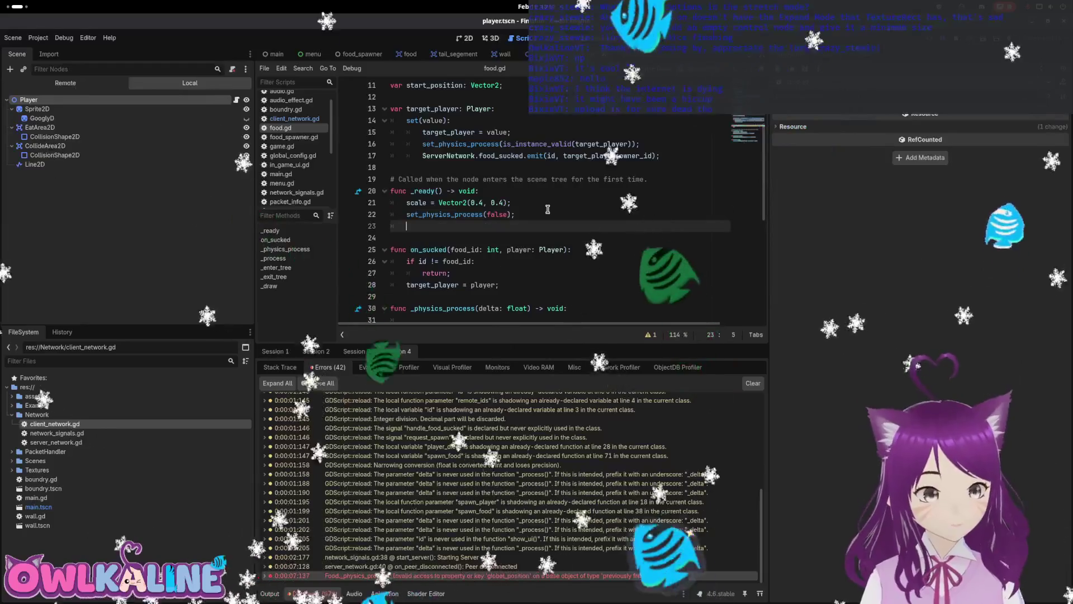
# - Connect ClientNetwork.player_died to check_if_player_is_target in food.gd's _ready and save
pyautogui.write('clie')
pyautogui.press('Return')
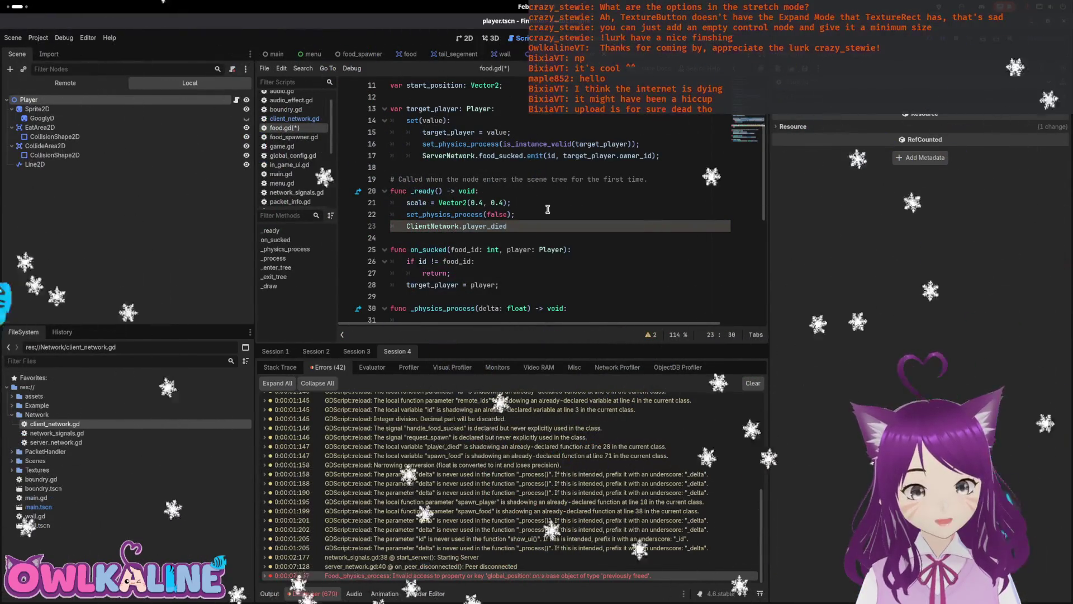
pyautogui.write('.')
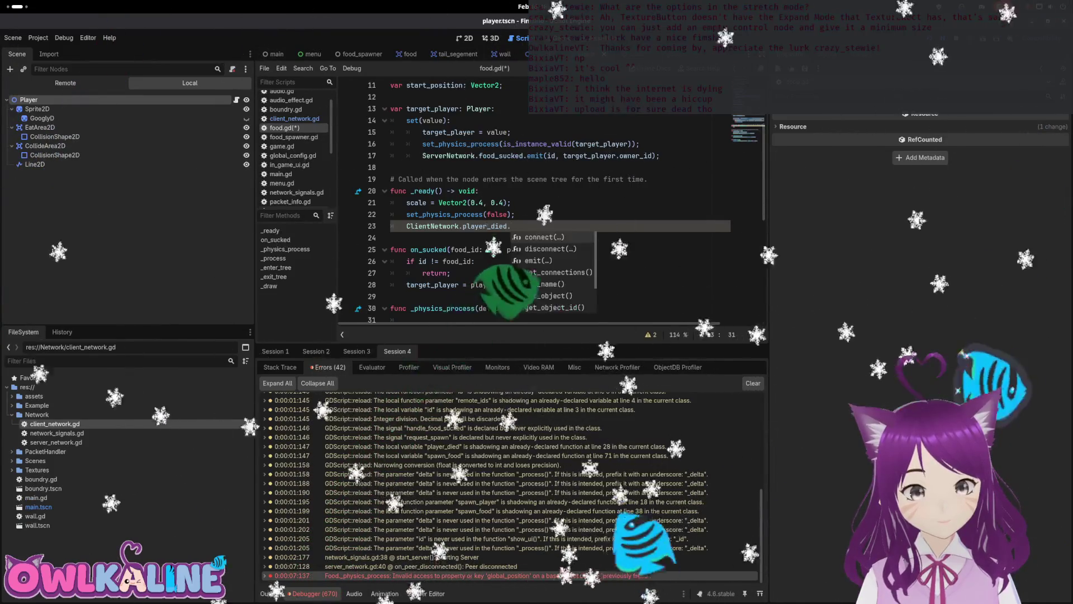
pyautogui.press('Return')
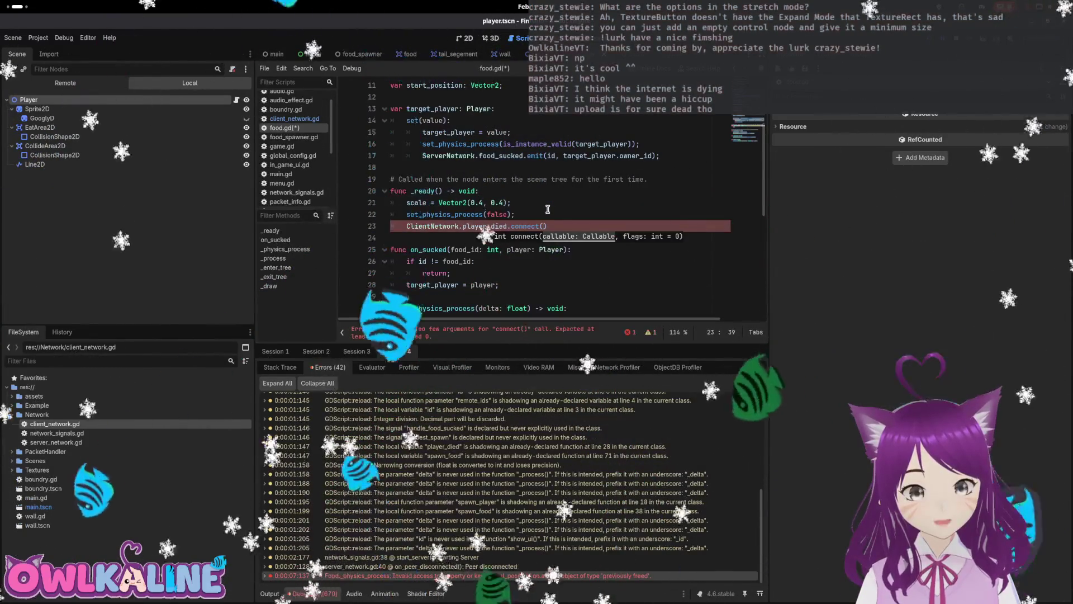
pyautogui.write('player)')
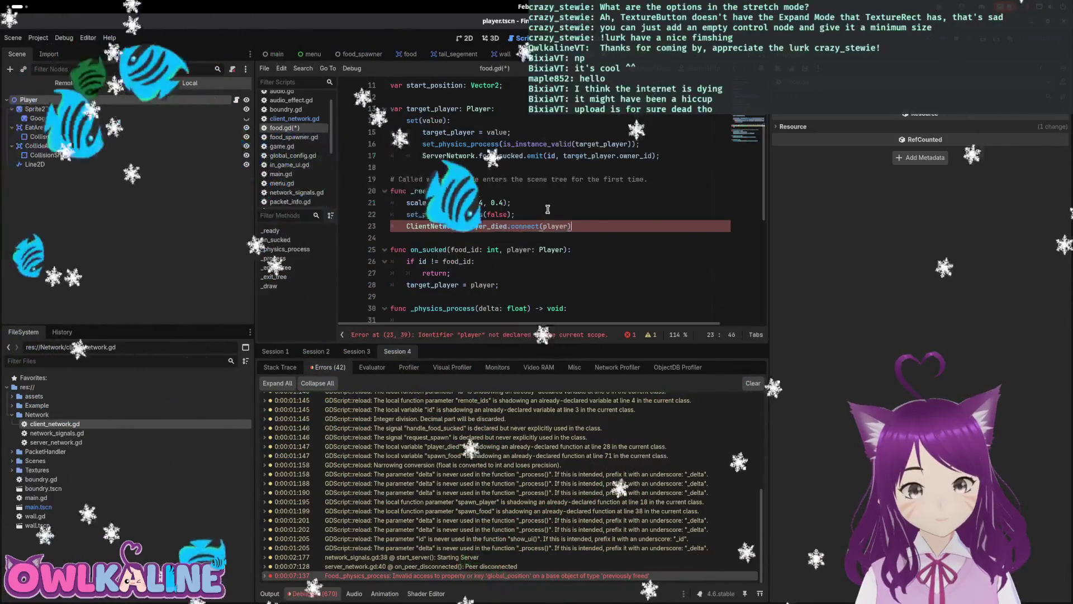
pyautogui.write(';')
pyautogui.hotkey('ctrl', 's')
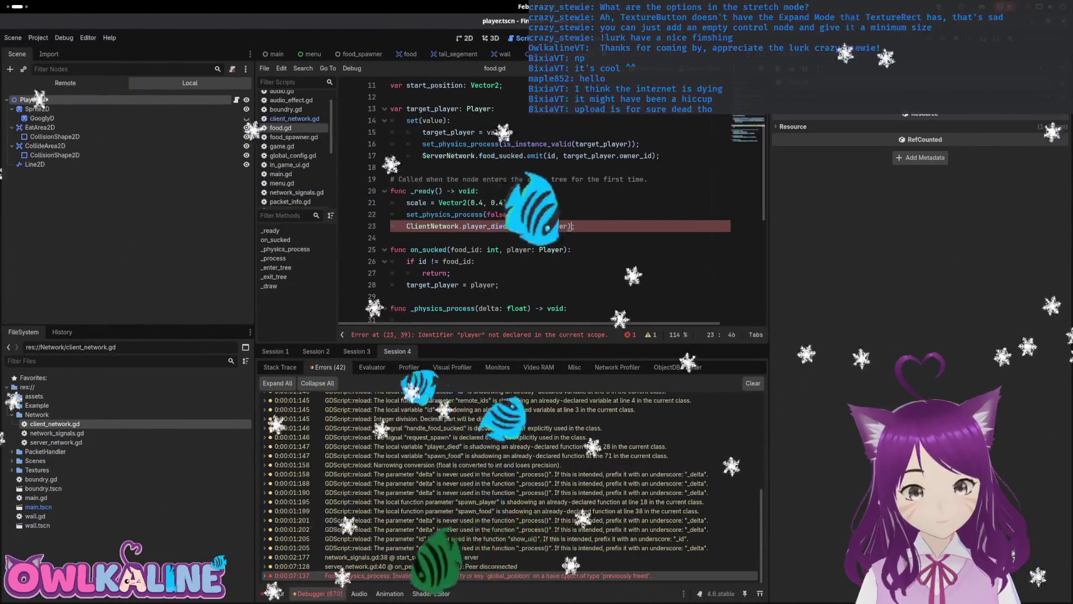
pyautogui.press('Left')
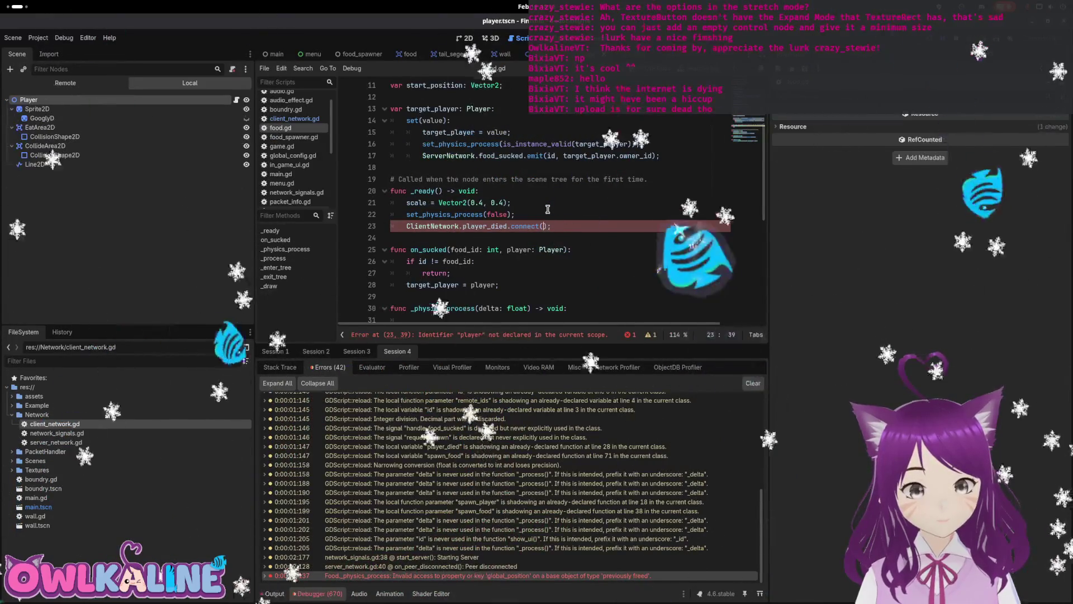
pyautogui.write('check_if_player_')
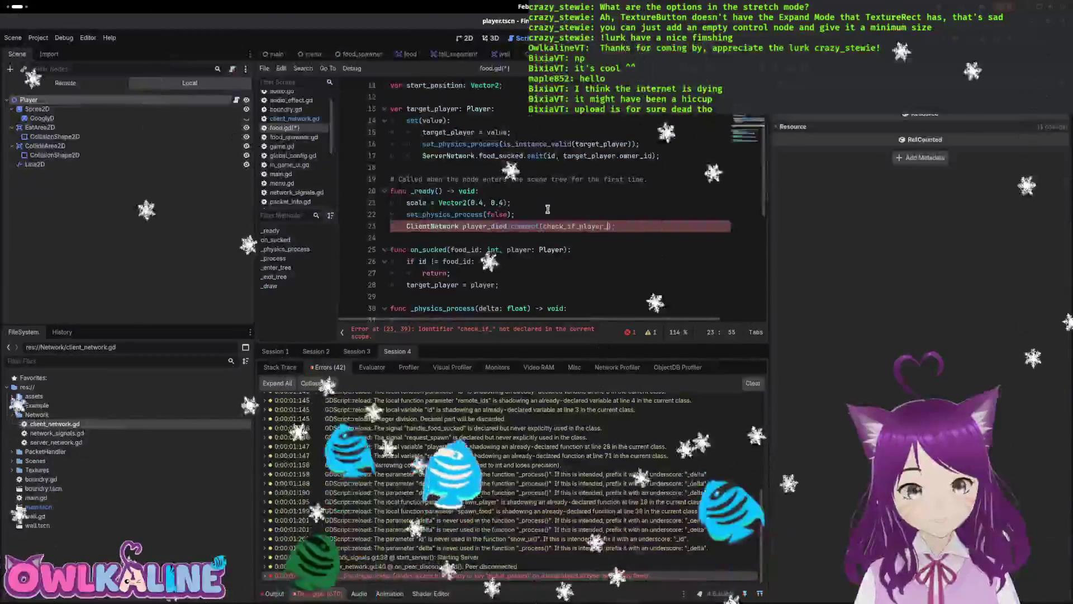
pyautogui.write('is_target')
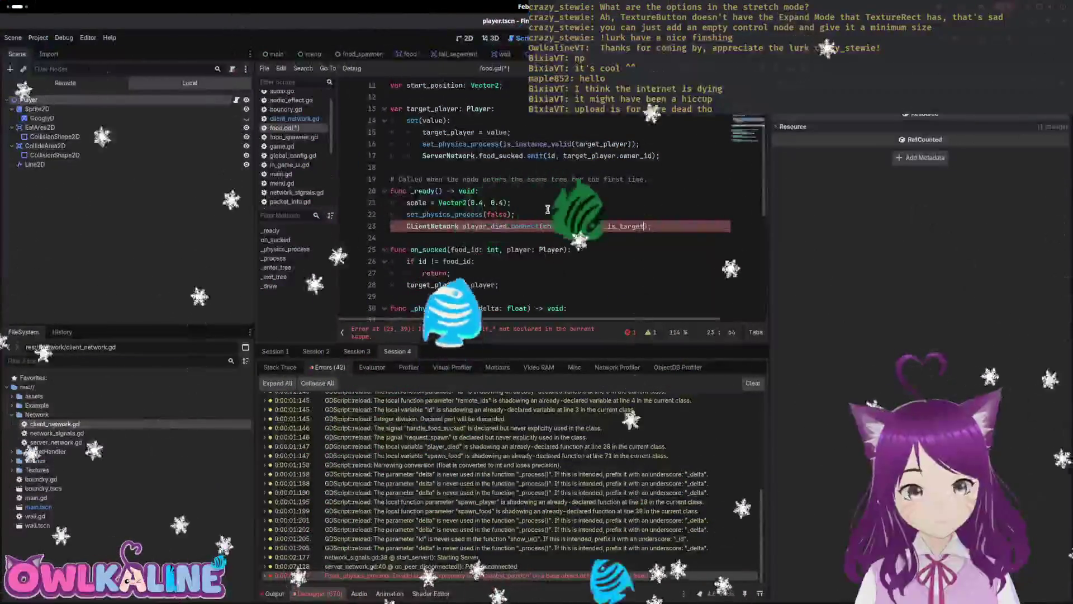
pyautogui.hotkey('ctrl', 's')
# - Declare the check_if_player_is_target callback function taking a PlayerDied argument below the connection
pyautogui.press('Down')
pyautogui.press('Return')
pyautogui.press('Return')
pyautogui.press('Up')
pyautogui.write('func pl')
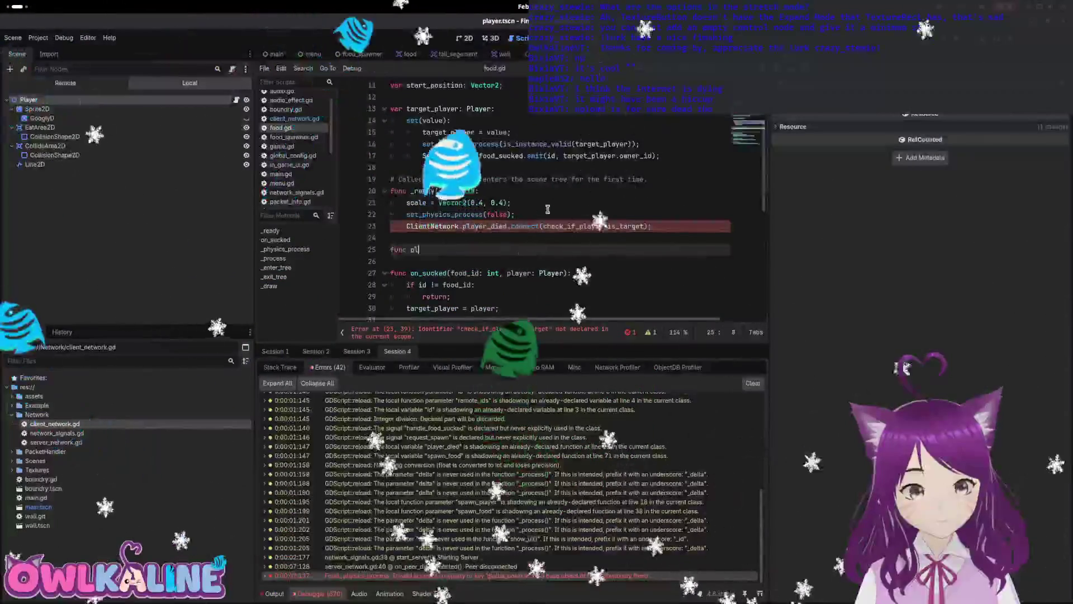
pyautogui.write('rge')
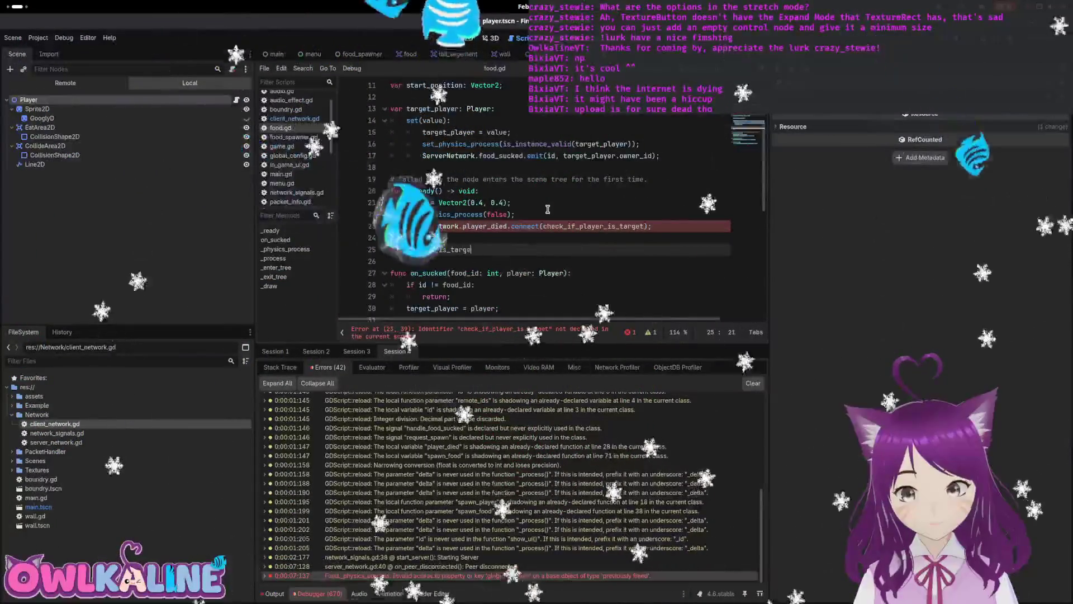
pyautogui.write('t():')
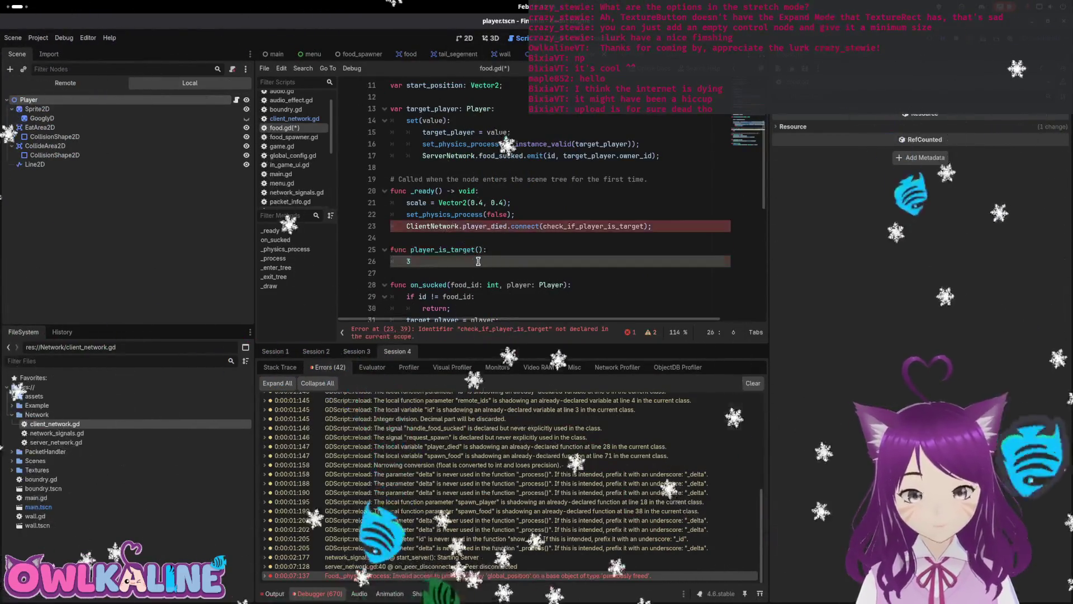
pyautogui.press('Left')
pyautogui.press('Left')
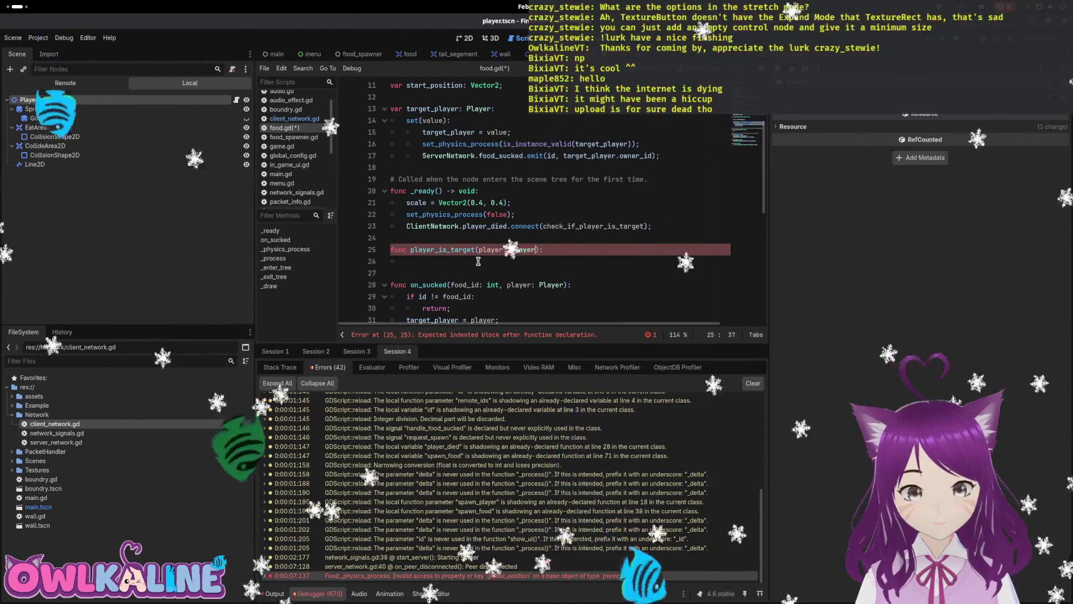
pyautogui.write('Died')
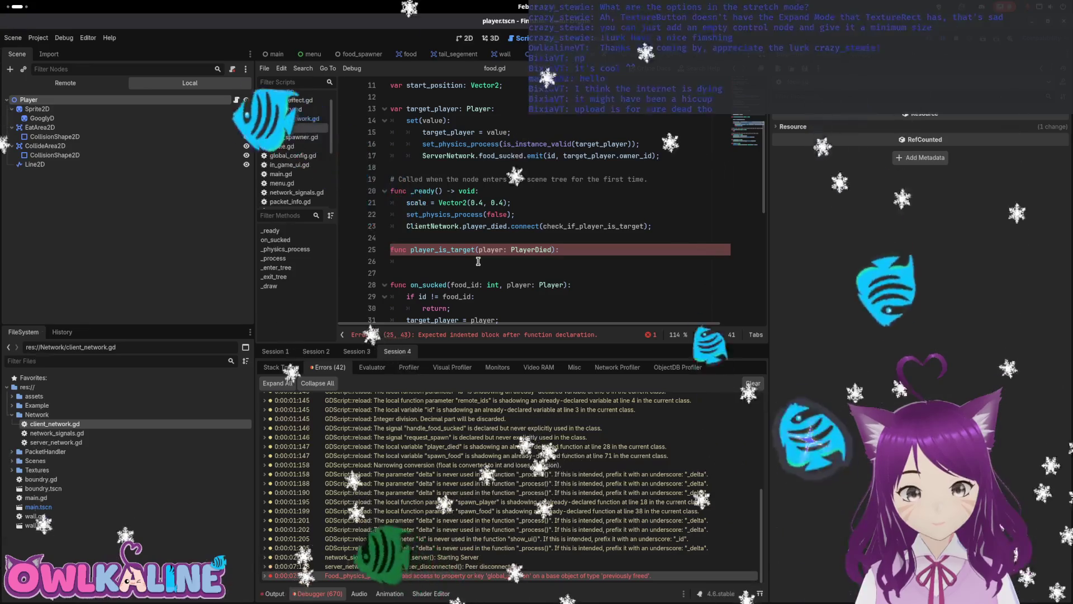
pyautogui.doubleClick(564, 227)
pyautogui.hotkey('ctrl', 'c')
pyautogui.doubleClick(447, 249)
pyautogui.hotkey('ctrl', 'v')
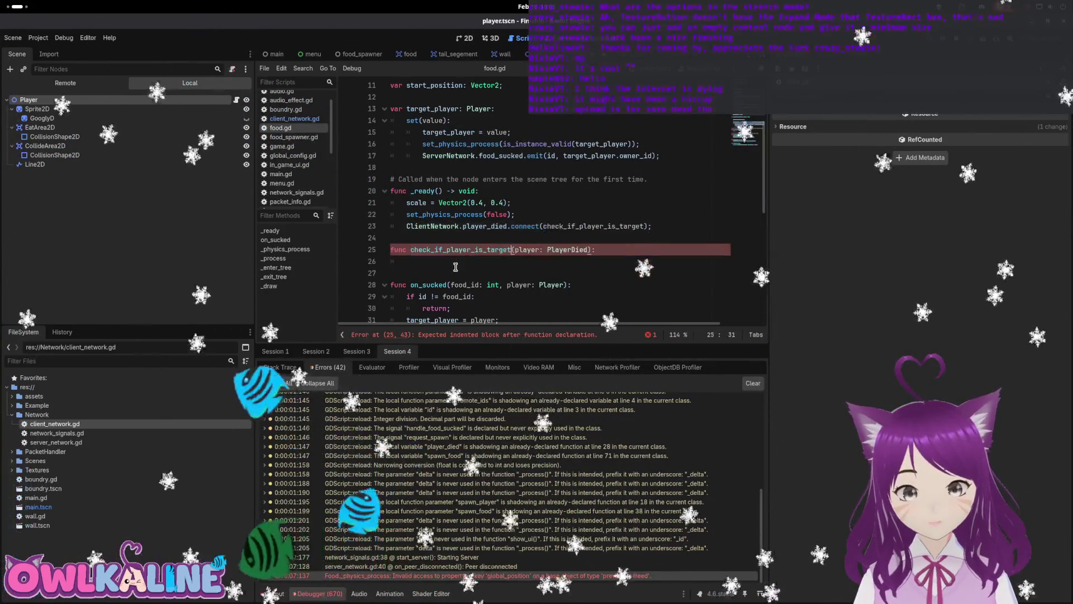
# - Make the callback call queue_free(); when its target player died, save, and run the game
pyautogui.click(510, 256)
pyautogui.write('if tar')
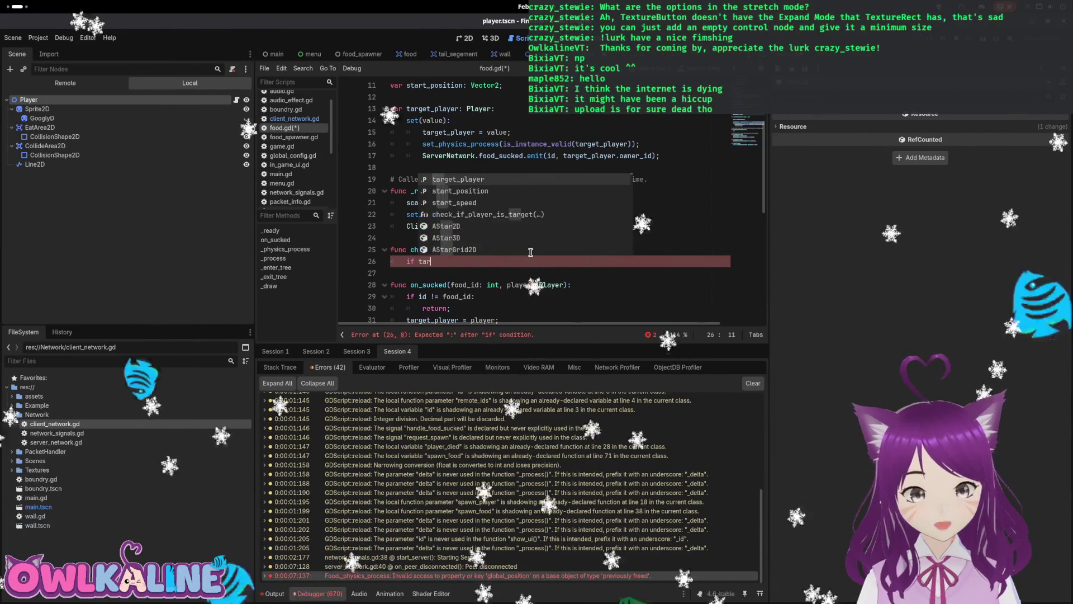
pyautogui.write('get_player.')
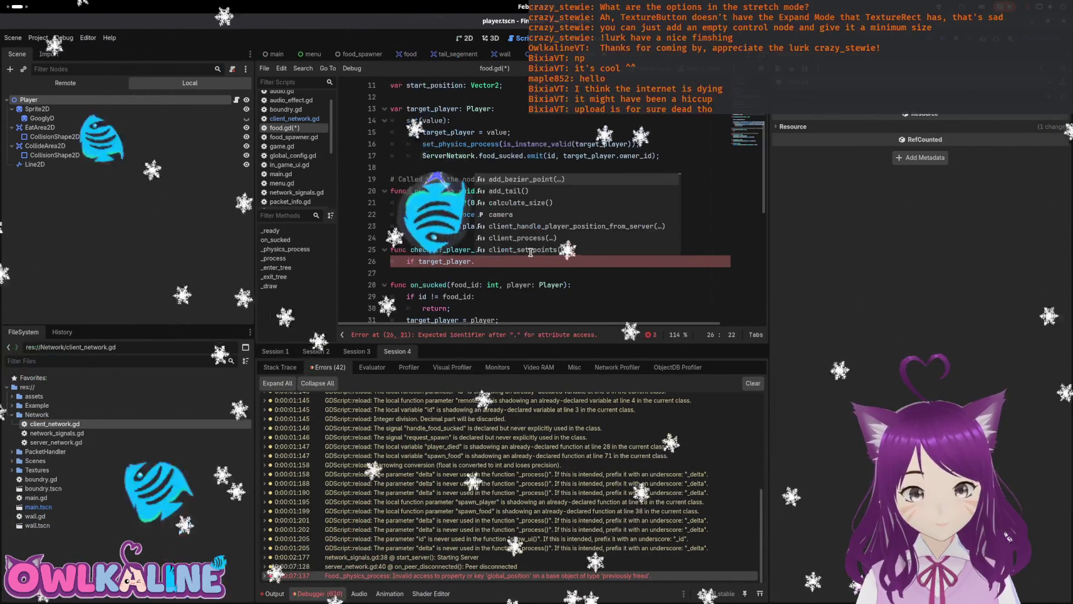
pyautogui.write('id')
pyautogui.press('BackSpace')
pyautogui.press('BackSpace')
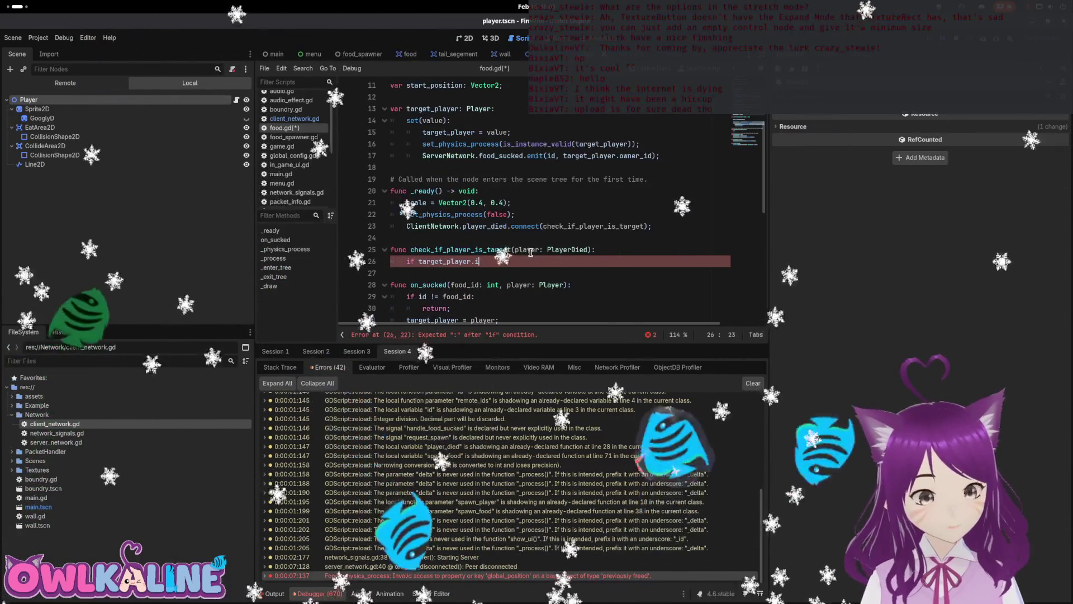
pyautogui.write('owner')
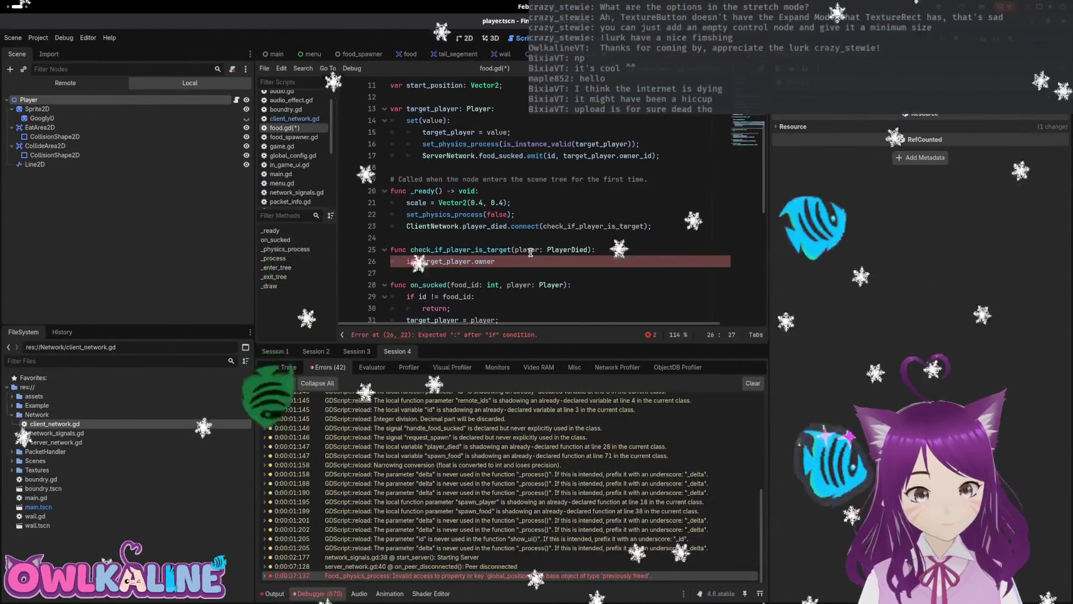
pyautogui.write('_id == player.id')
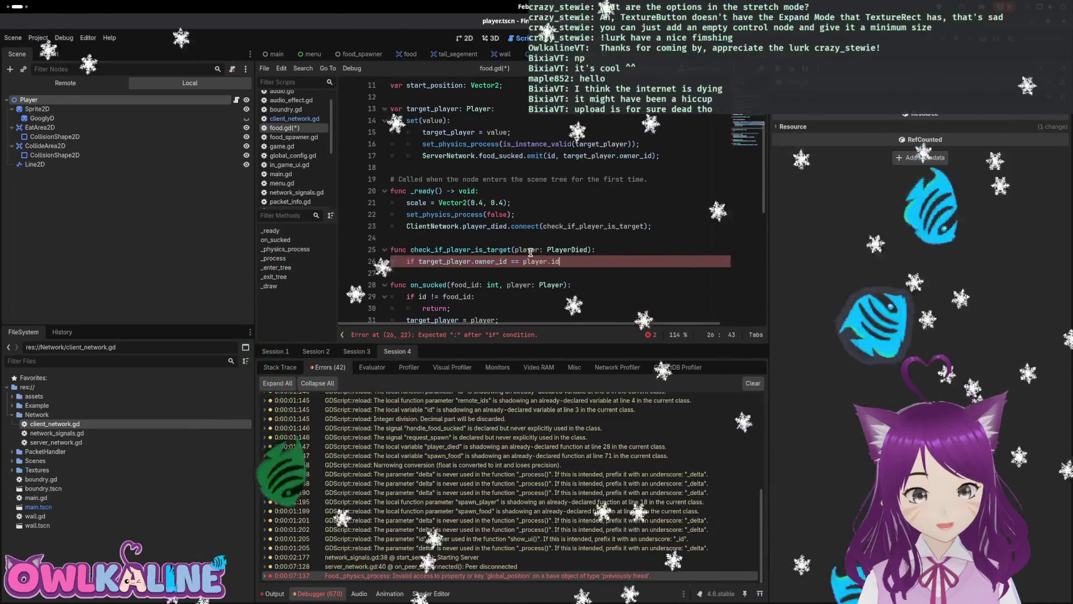
pyautogui.write(':')
pyautogui.press('Return')
pyautogui.write('queue_free(')
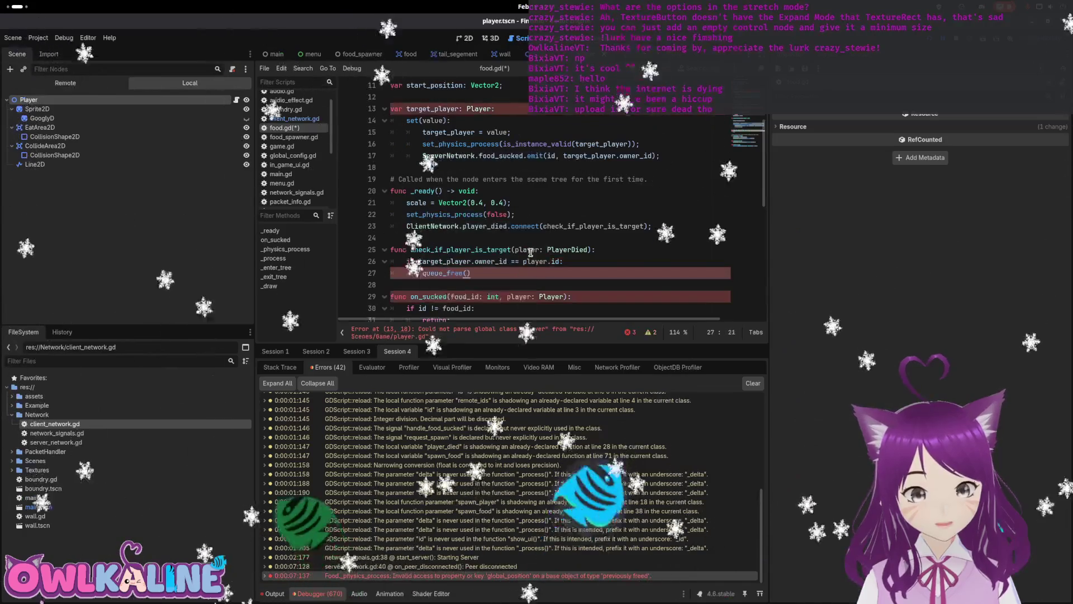
pyautogui.write(';')
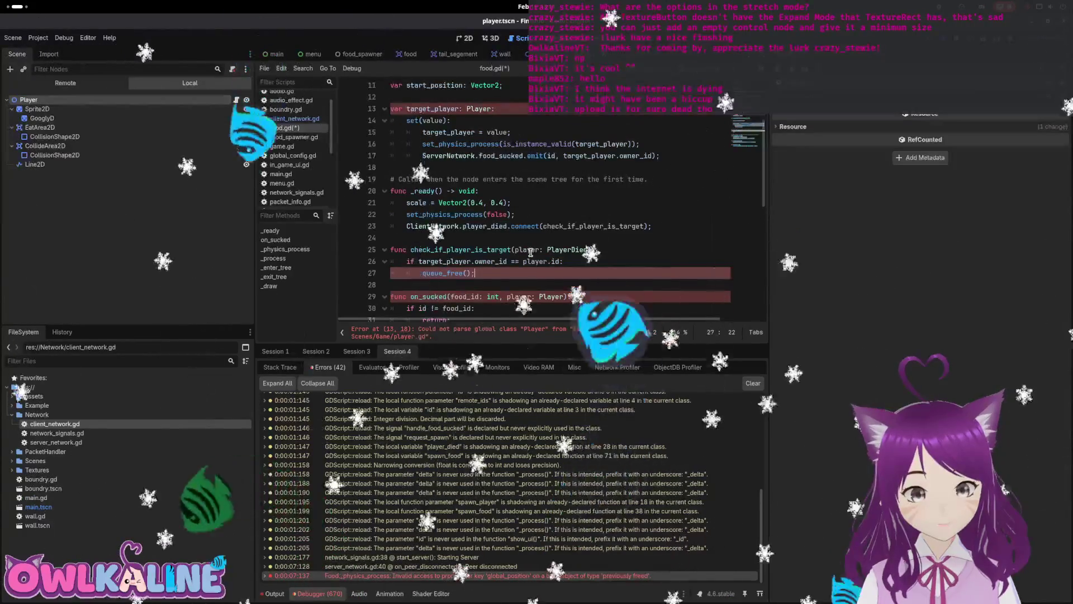
pyautogui.hotkey('ctrl', 's')
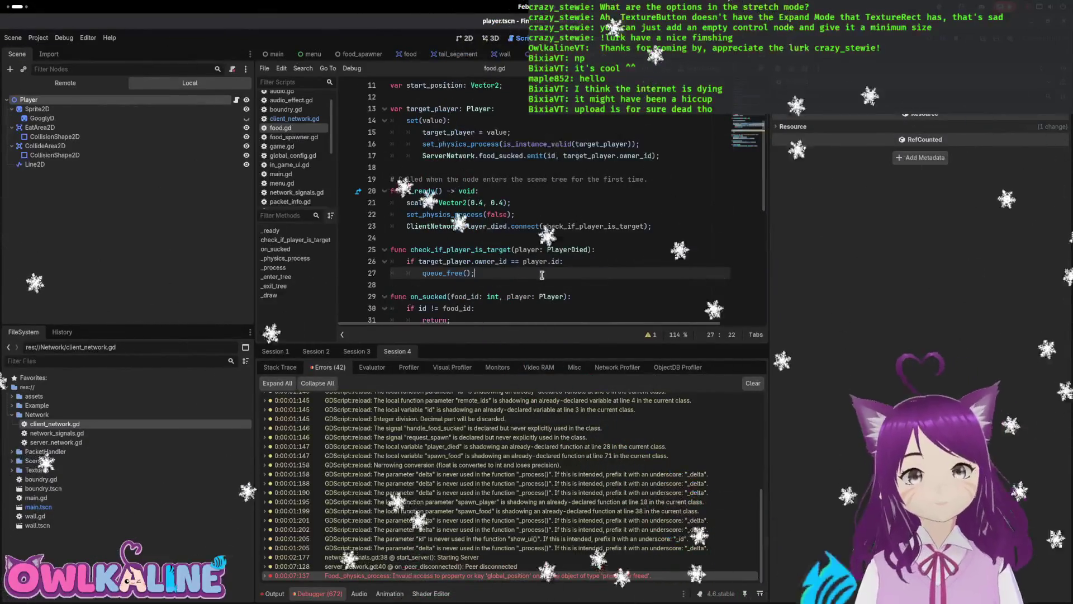
pyautogui.scroll(-4, 564, 237)
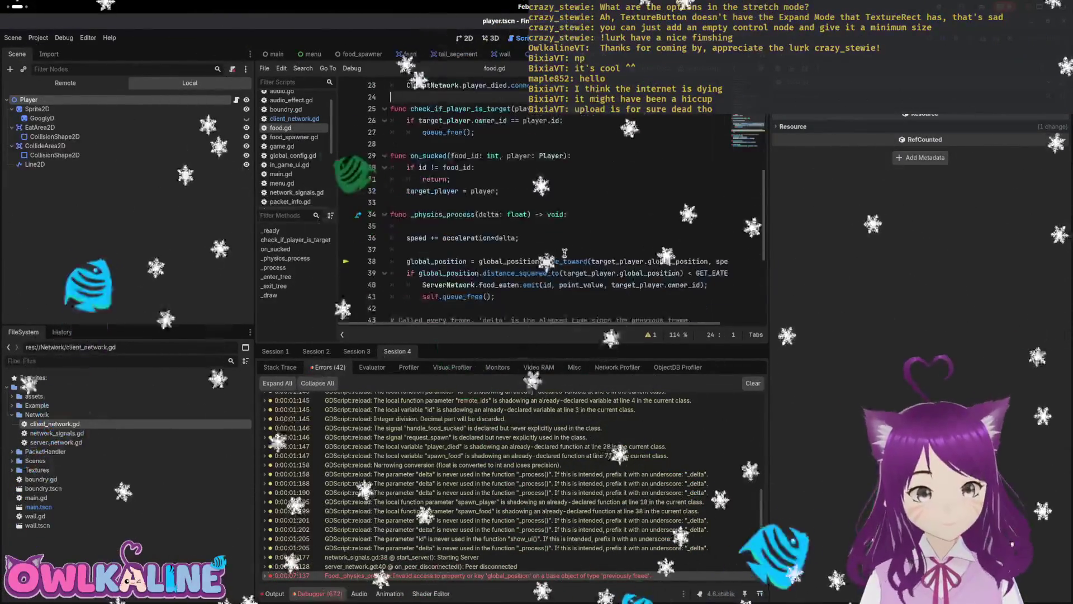
pyautogui.press('F5')
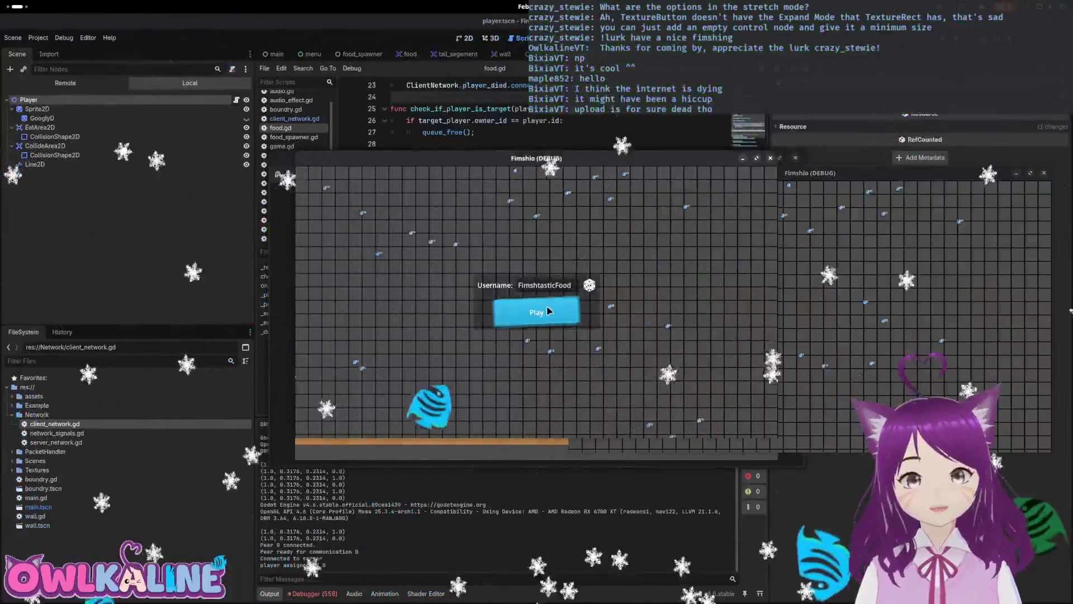
# - Press Play in the game window so the debugger breaks on food.gd:26's Nil owner_id access
pyautogui.click(548, 311)
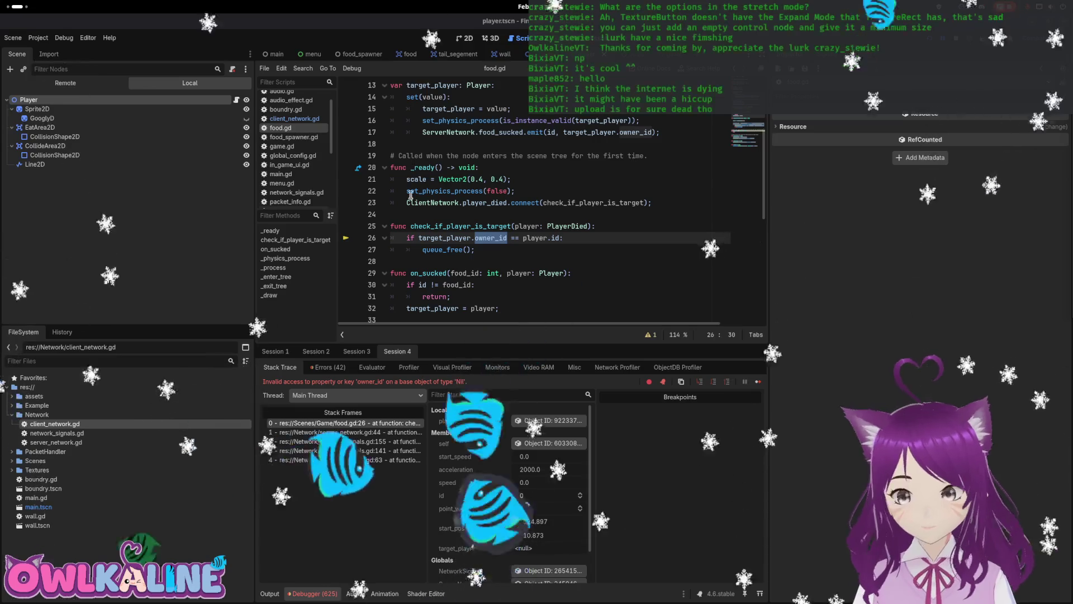
# - Select lines 25–27 of food.gd, the check_if_player_is_target function
pyautogui.moveTo(478, 249); pyautogui.dragTo(392, 191)
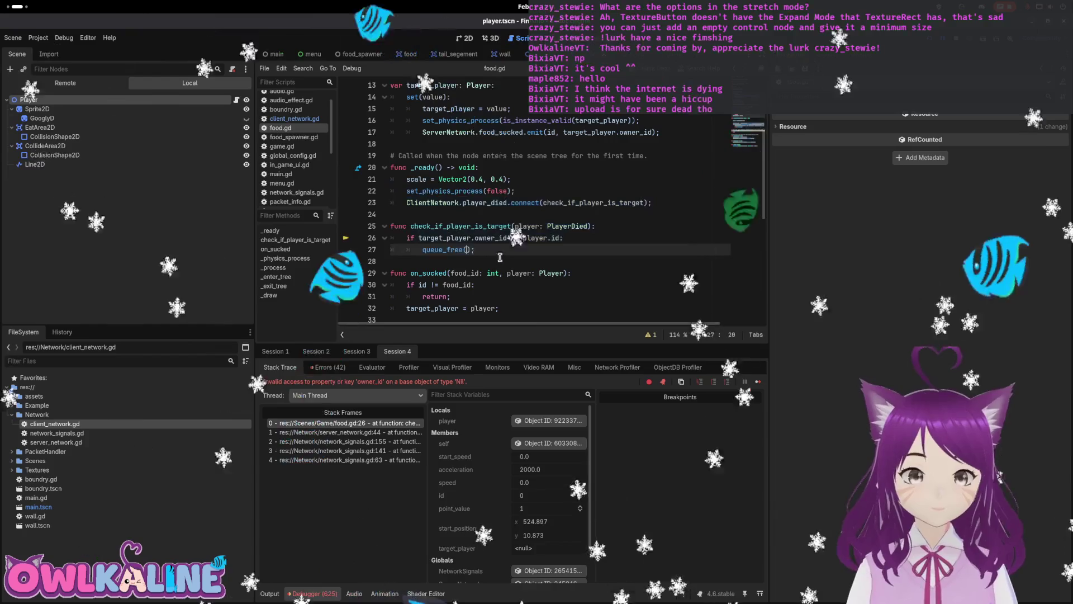
pyautogui.click(489, 233)
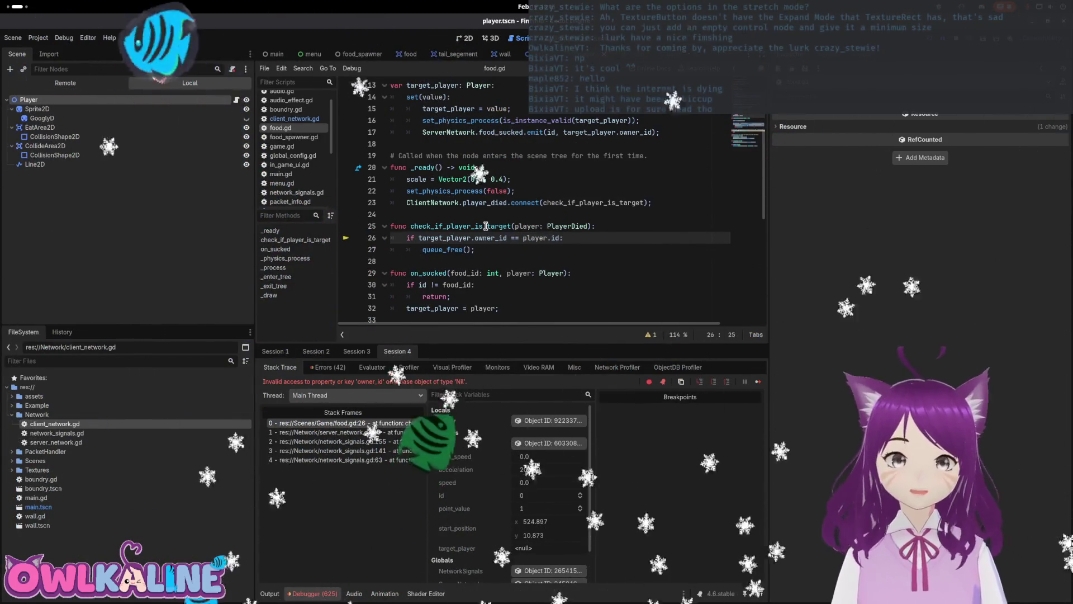
pyautogui.scroll(4, 503, 207)
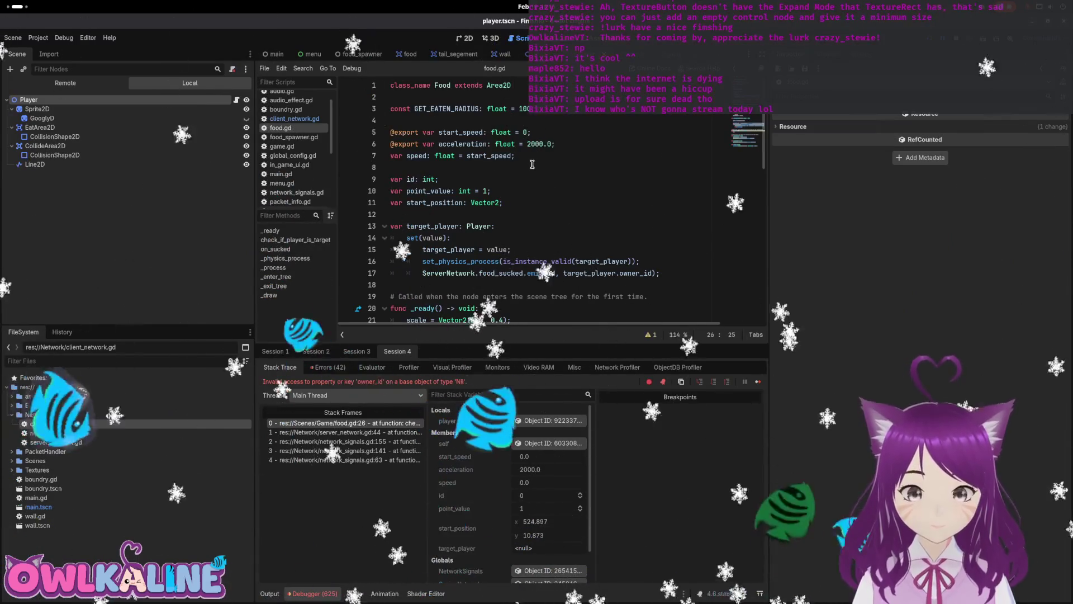
pyautogui.scroll(-5, 520, 207)
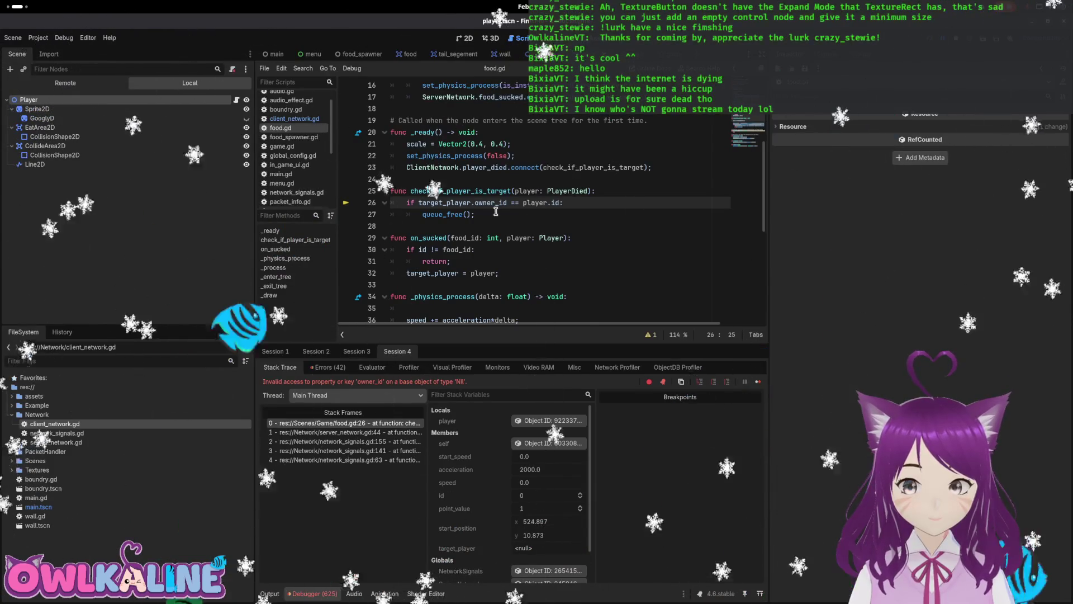
pyautogui.moveTo(496, 211); pyautogui.dragTo(401, 189)
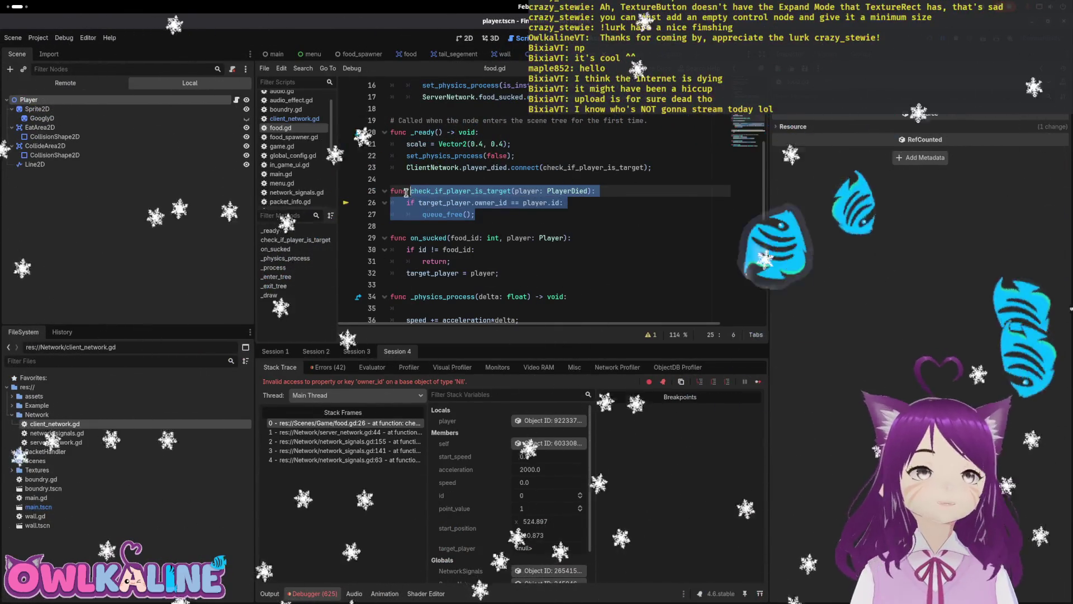
# - Delete the check_if_player_is_target function and the broken ClientNetwork.player_died.connect line
pyautogui.press('BackSpace')
pyautogui.press('BackSpace')
pyautogui.press('BackSpace')
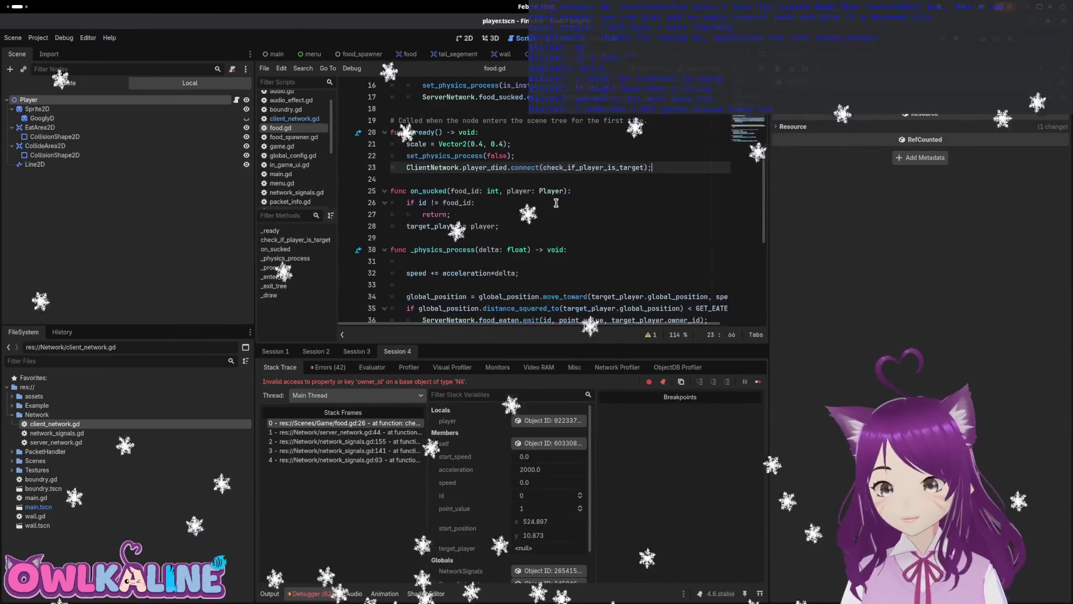
pyautogui.scroll(3, 553, 183)
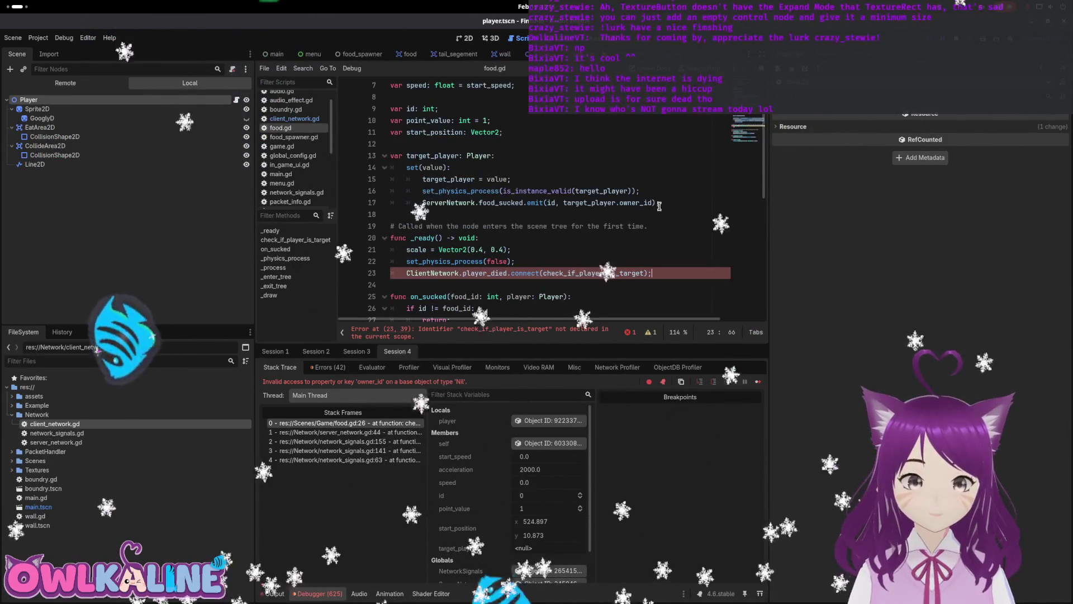
pyautogui.moveTo(660, 203); pyautogui.dragTo(373, 201)
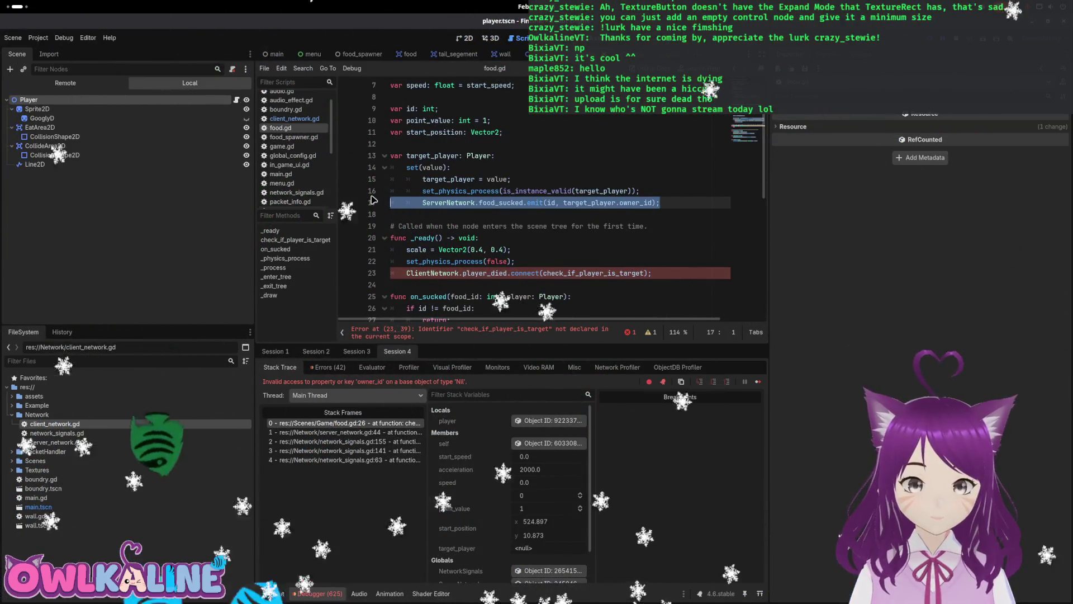
pyautogui.press('Down')
pyautogui.press('Down')
pyautogui.press('Down')
pyautogui.hotkey('ctrl', 'shift', 'k')
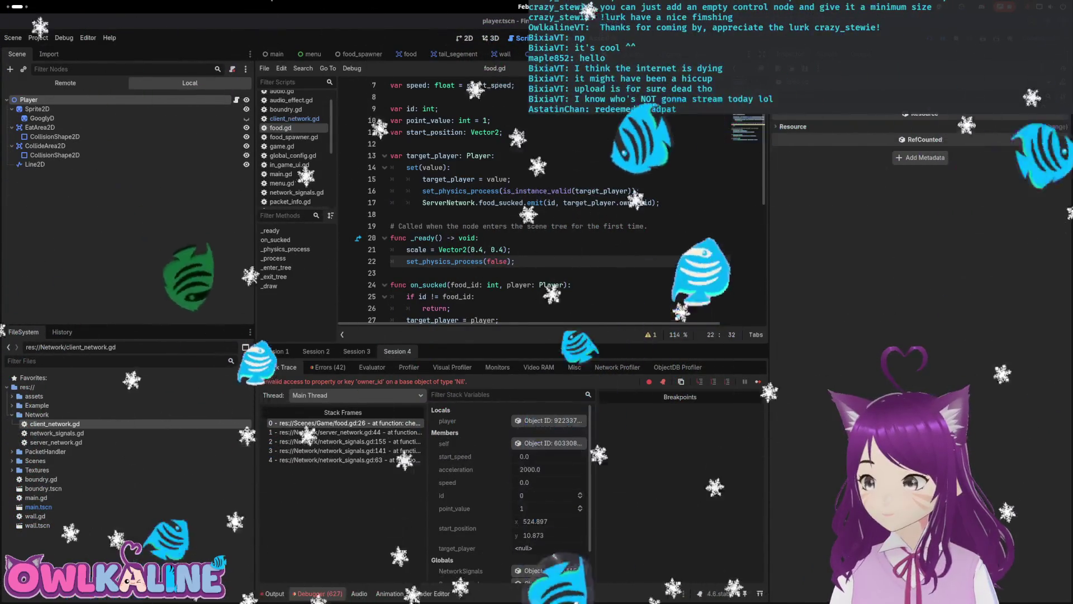
# - Remove the leftover blank lines in food.gd around line 18 and after line 22
pyautogui.click(468, 218)
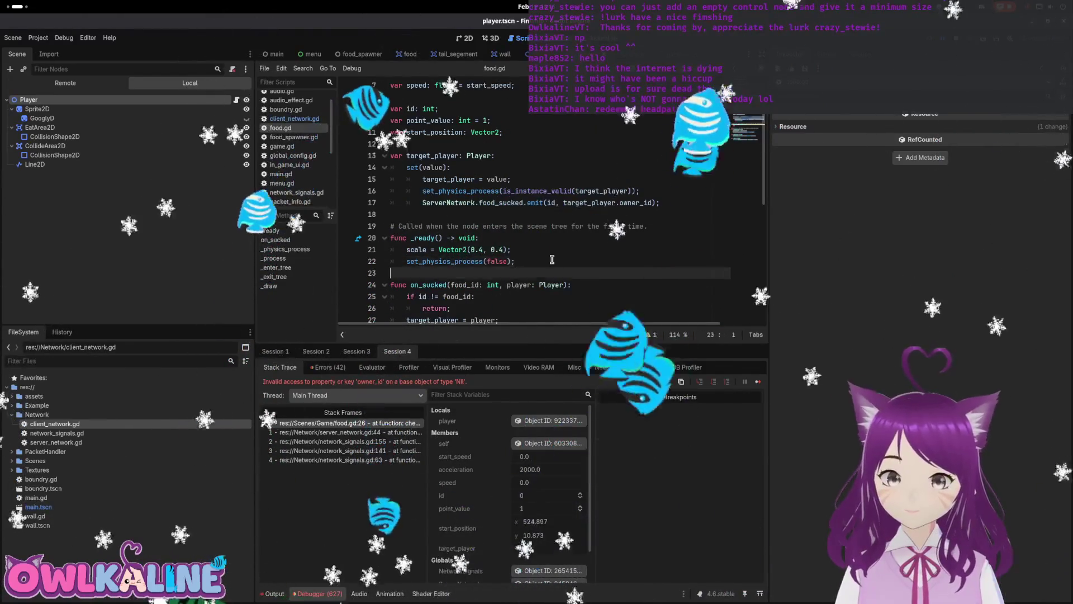
pyautogui.moveTo(573, 284)
pyautogui.mouseDown()
pyautogui.moveTo(425, 179)
pyautogui.moveTo(519, 261)
pyautogui.mouseUp()
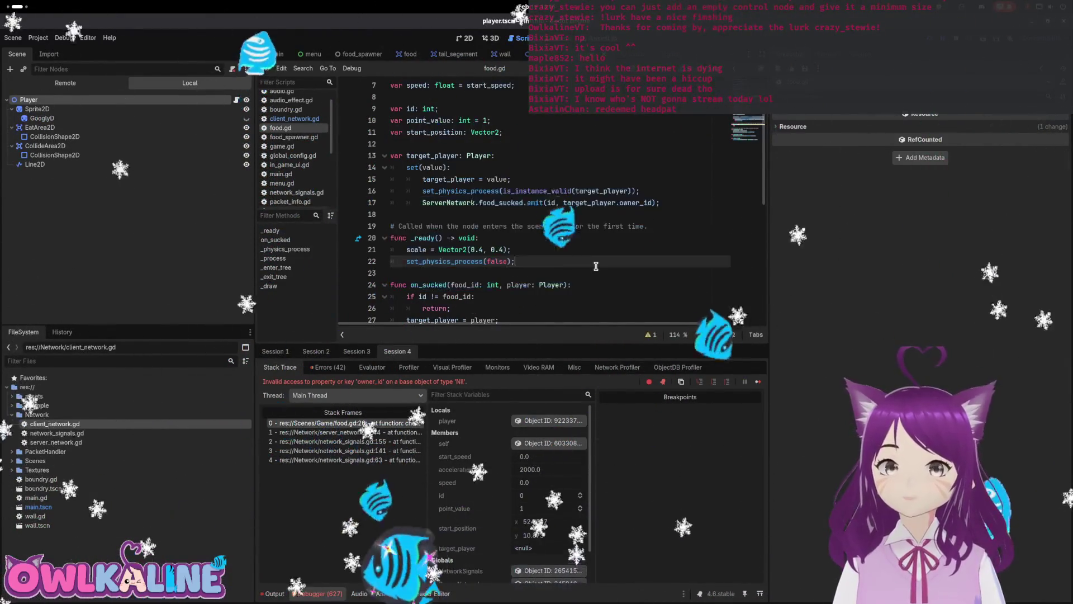
pyautogui.scroll(-8, 547, 235)
pyautogui.click(559, 208)
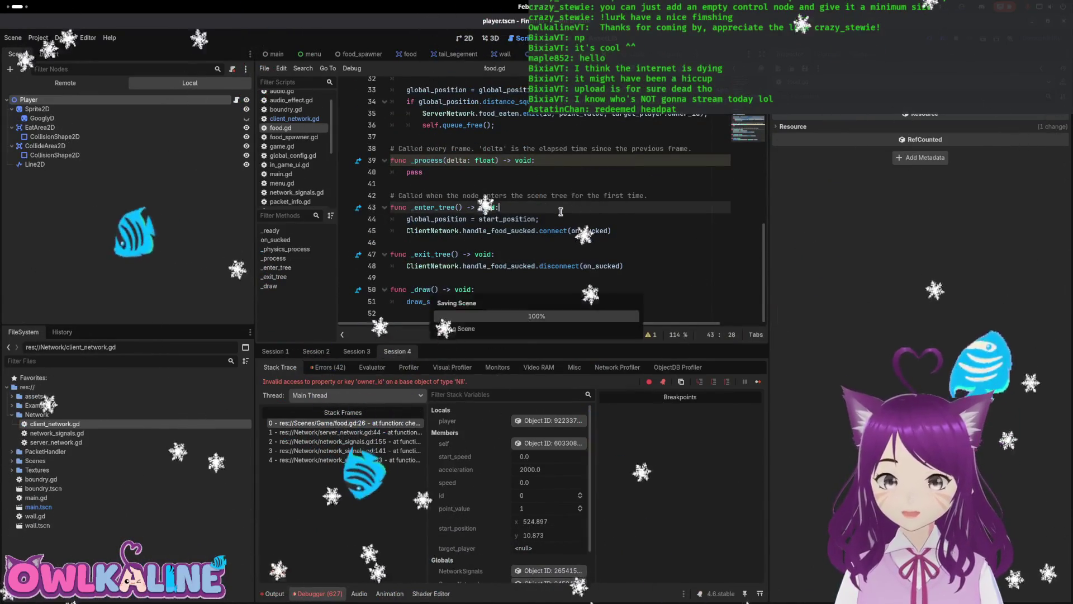
# - Switch to the 2D workspace and pan around the player scene
pyautogui.hotkey('ctrl', 'F1')
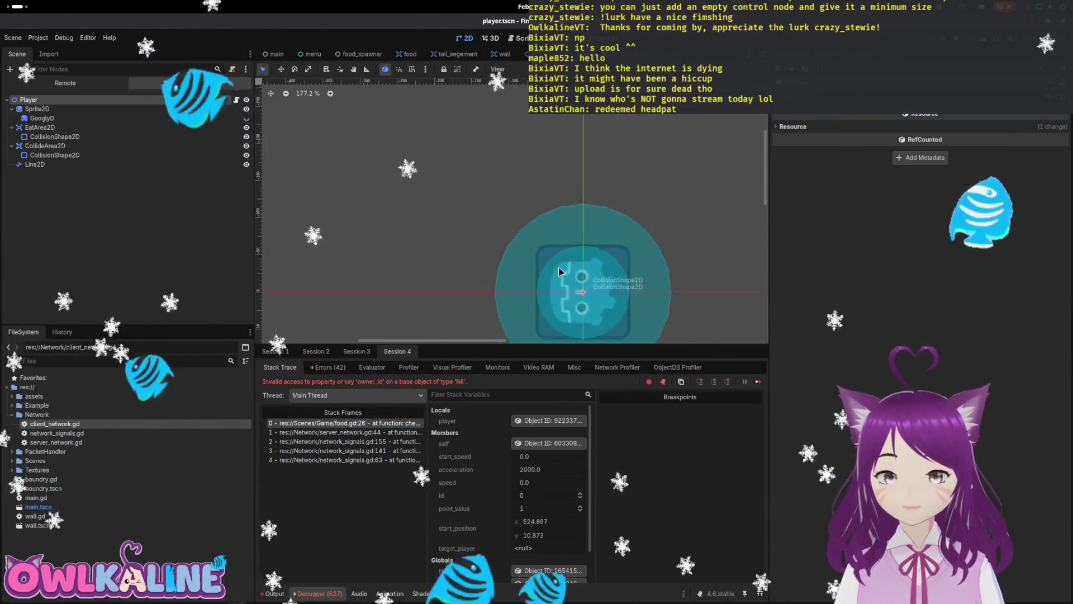
pyautogui.scroll(-3, 560, 272)
pyautogui.scroll(8, 504, 235)
pyautogui.moveTo(431, 212); pyautogui.dragTo(559, 202)
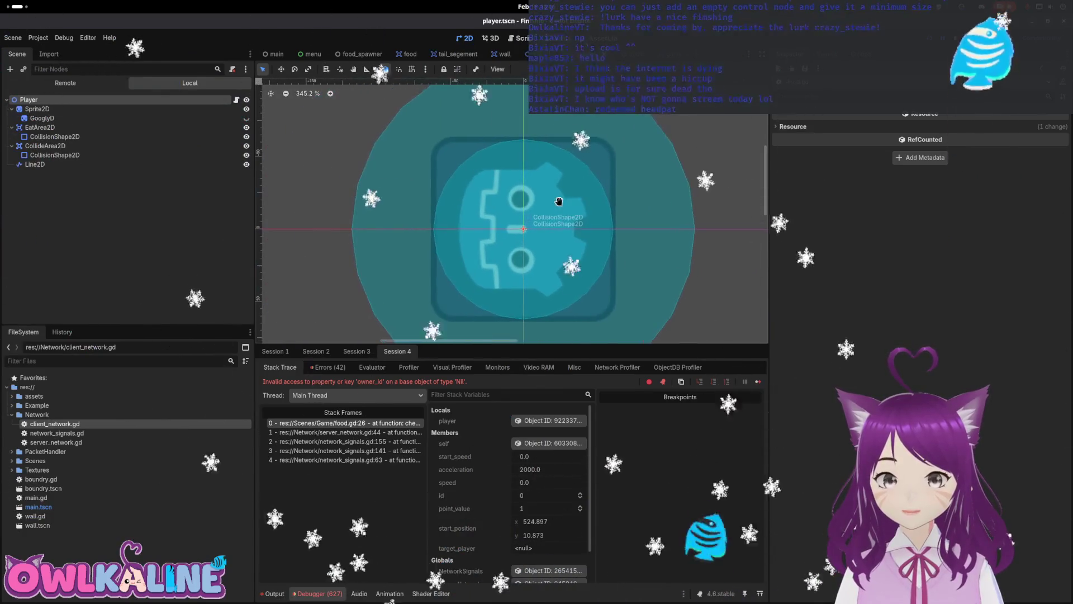
pyautogui.scroll(4, 559, 202)
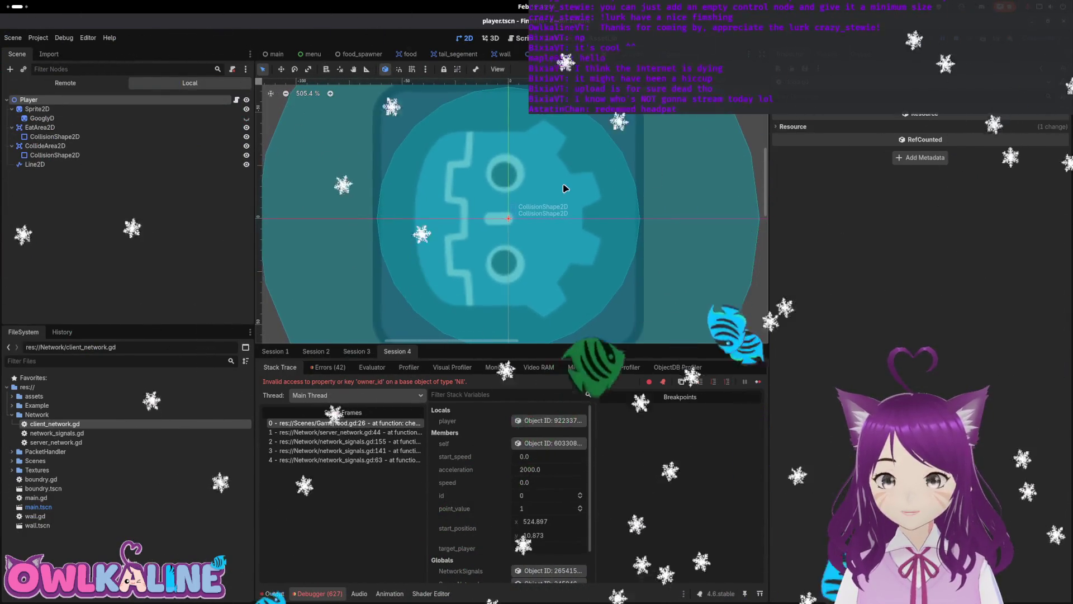
pyautogui.scroll(-15, 565, 187)
# - Look through the food and food_spawner scenes, then frame the menu scene's Client and Server buttons
pyautogui.click(407, 53)
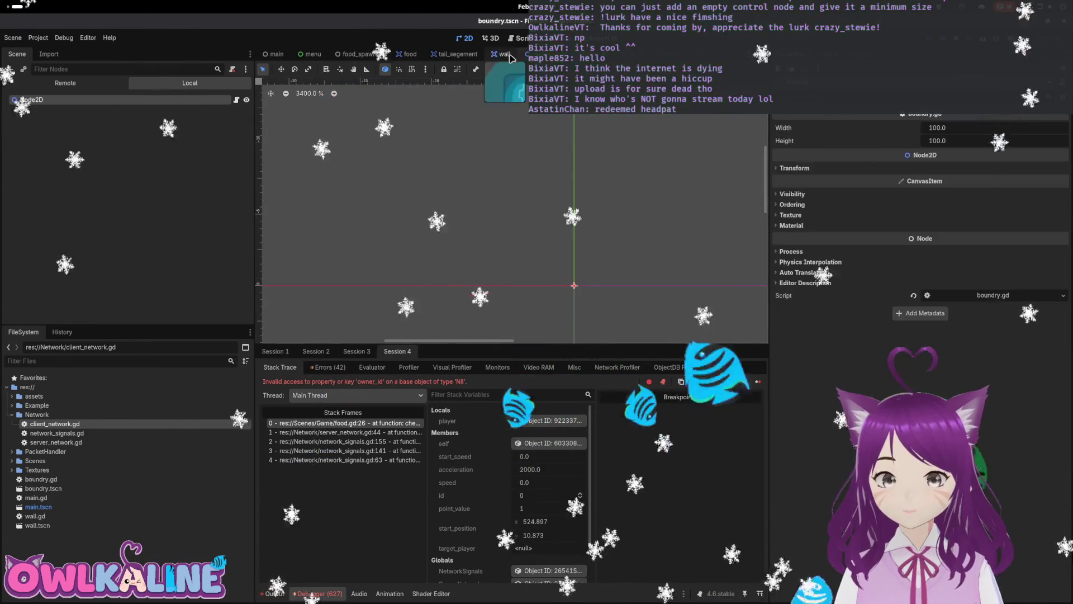
pyautogui.click(376, 55)
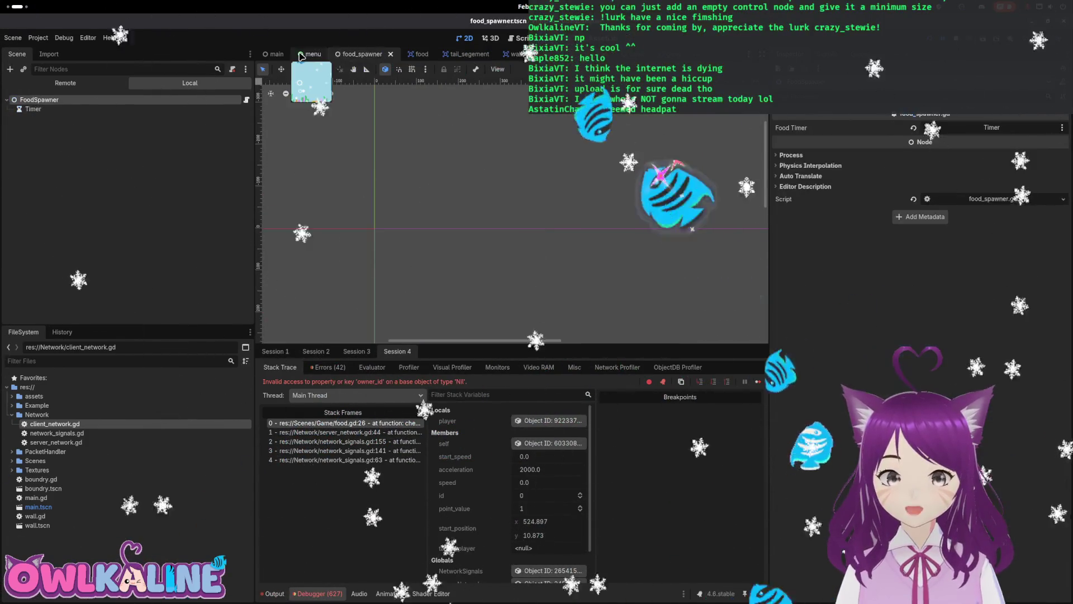
pyautogui.click(311, 54)
pyautogui.scroll(5, 480, 195)
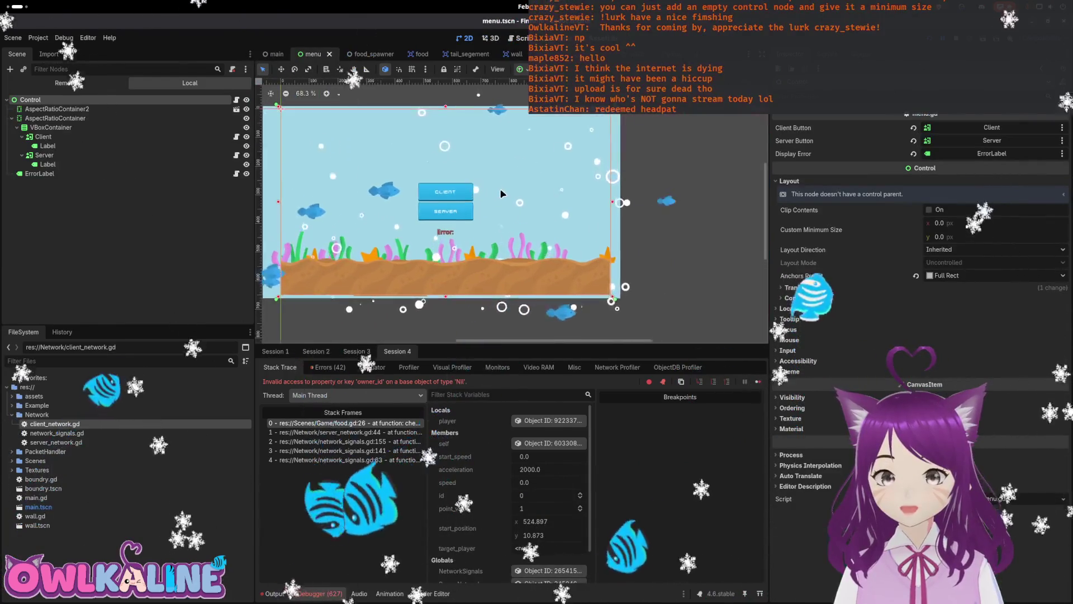
pyautogui.scroll(2, 599, 223)
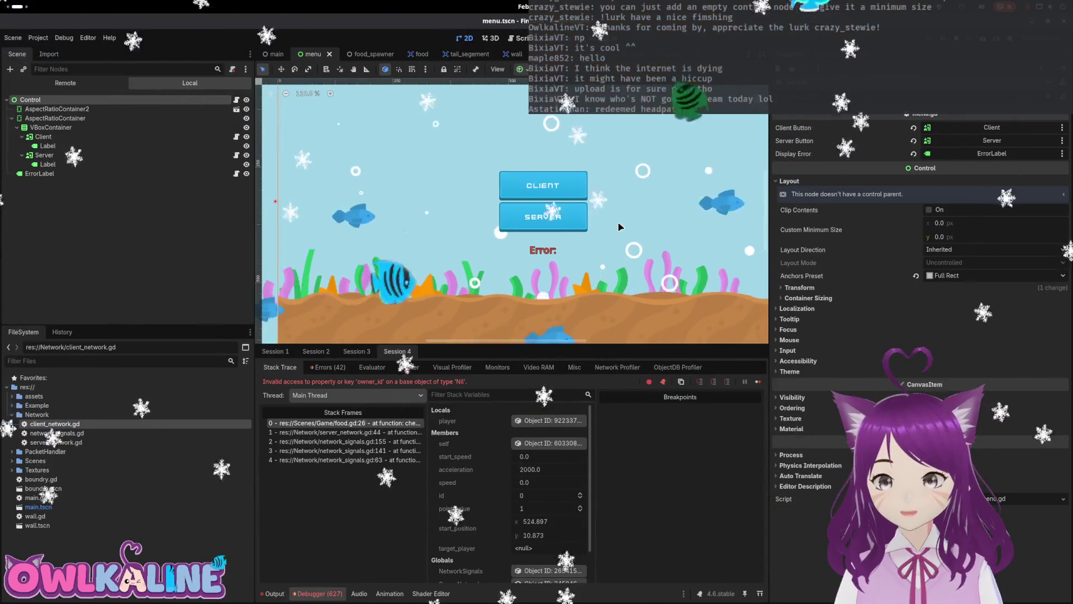
pyautogui.scroll(-3, 628, 223)
pyautogui.scroll(1, 565, 245)
pyautogui.moveTo(580, 229); pyautogui.dragTo(613, 233)
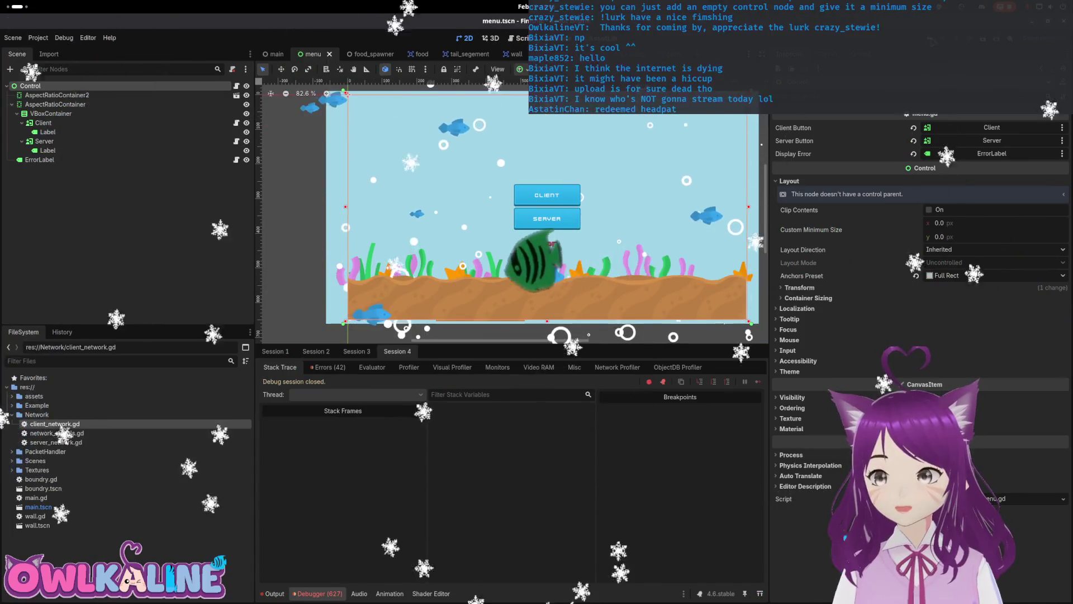
# - Run the project with F5, join as a client, and start playing with the shown username
pyautogui.press('F5')
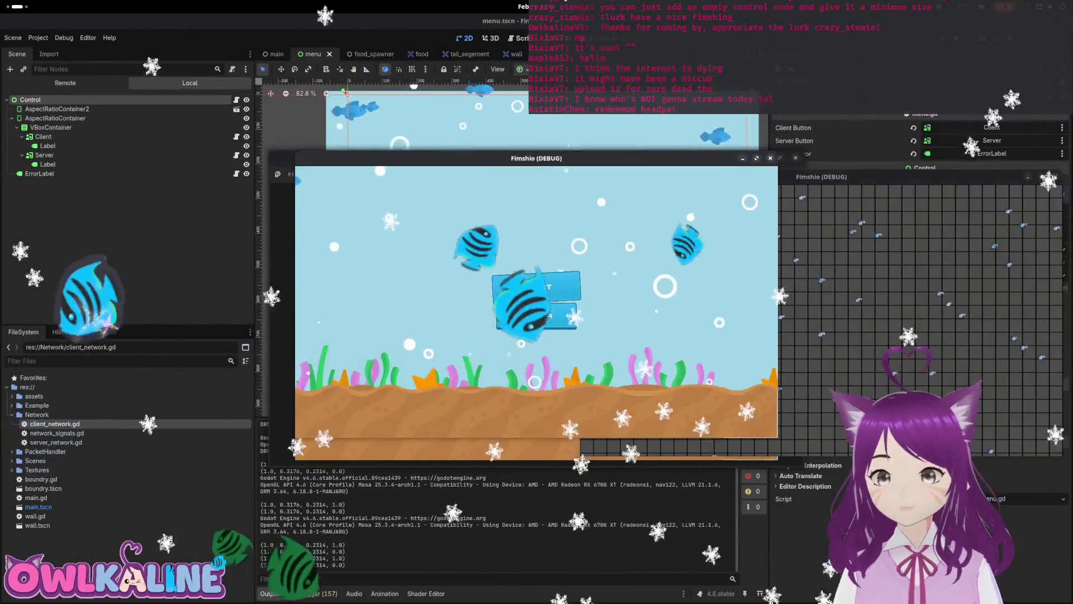
pyautogui.click(501, 296)
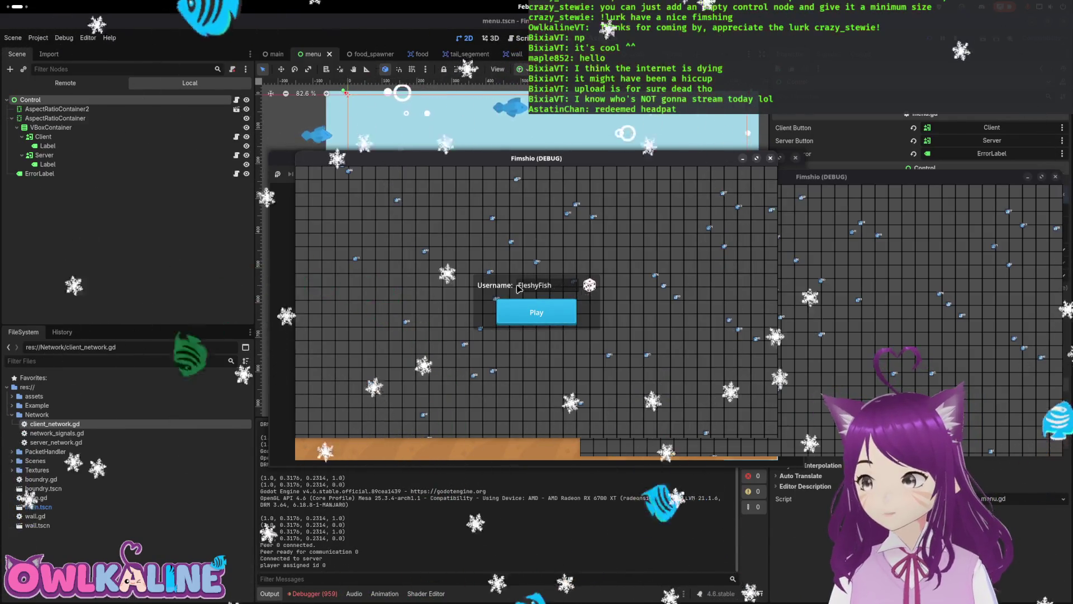
pyautogui.click(539, 311)
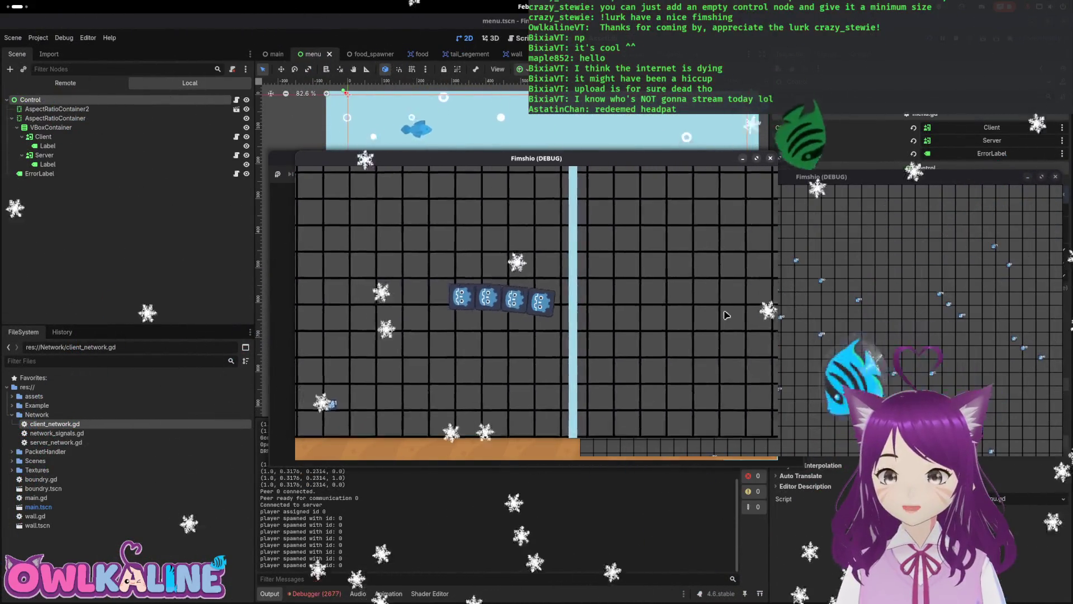
pyautogui.moveTo(822, 186)
pyautogui.mouseDown()
pyautogui.moveTo(626, 246)
pyautogui.moveTo(644, 189)
pyautogui.mouseUp()
# - Bring the first Fimshio game window to the front and move it down and left
pyautogui.click(635, 161)
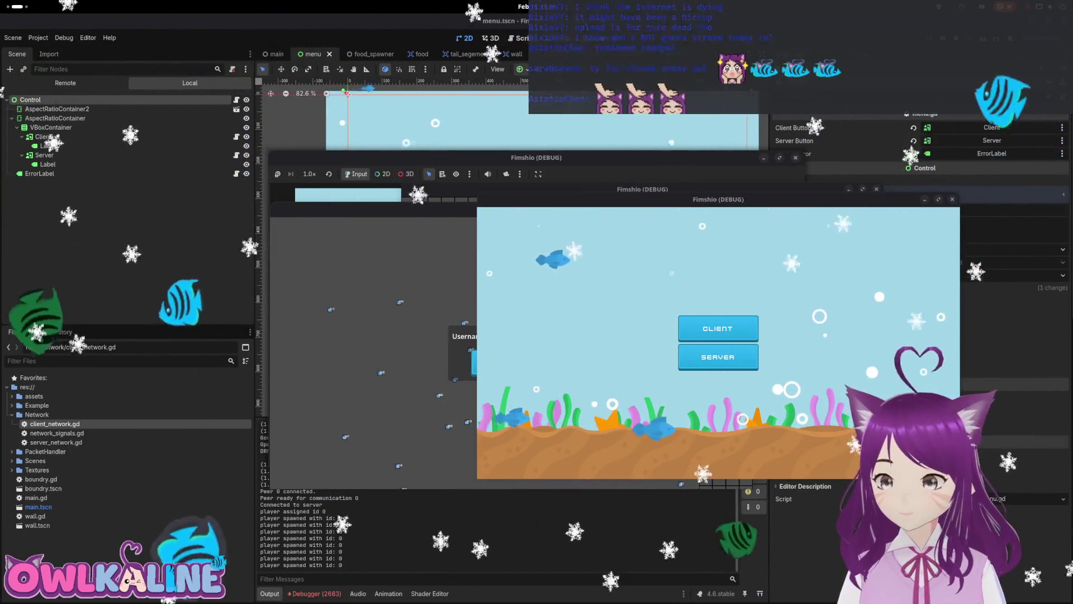
pyautogui.moveTo(747, 209)
pyautogui.mouseDown()
pyautogui.moveTo(738, 256)
pyautogui.moveTo(701, 278)
pyautogui.mouseUp()
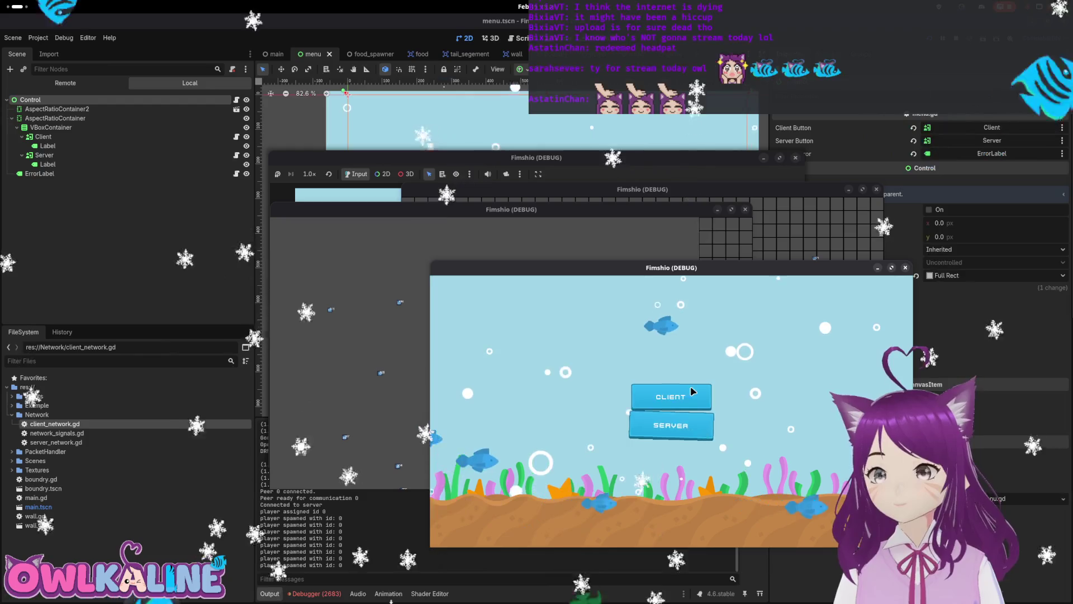